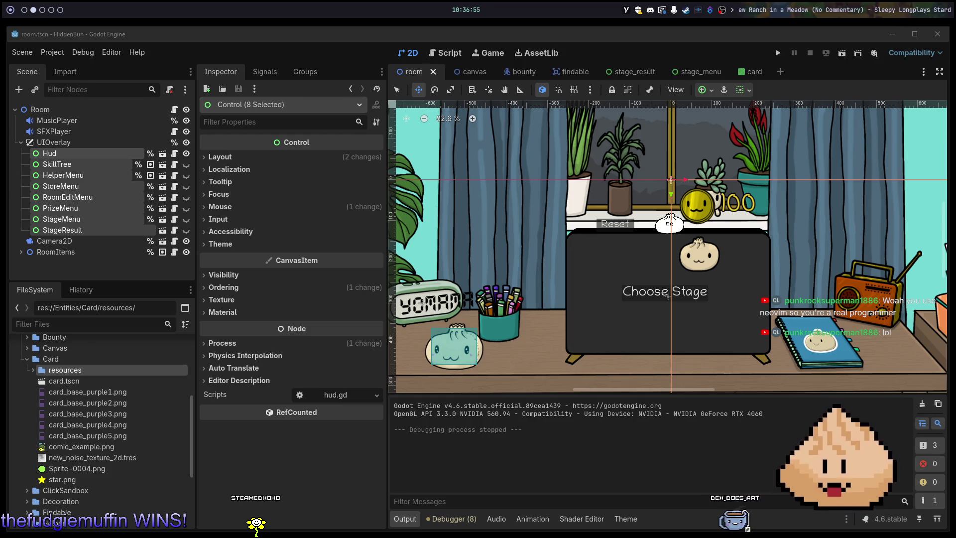
# Step: Switch from the Godot editor to the Neovim terminal showing drawing_slab.gd
pyautogui.press('super+1')
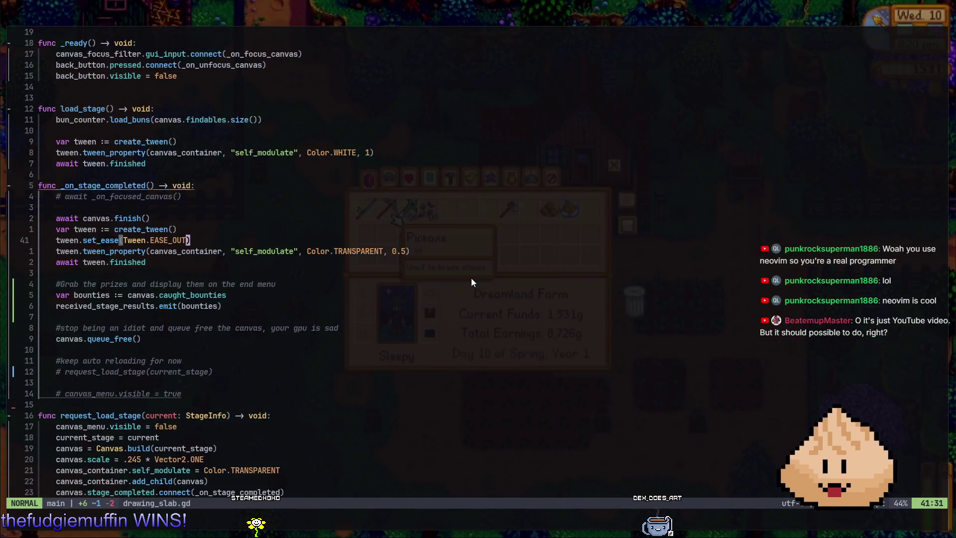
# Step: Review load_stage, _on_stage_completed and request_load_stage in drawing_slab.gd, then return to Godot
pyautogui.hotkey('ctrl', 'd')
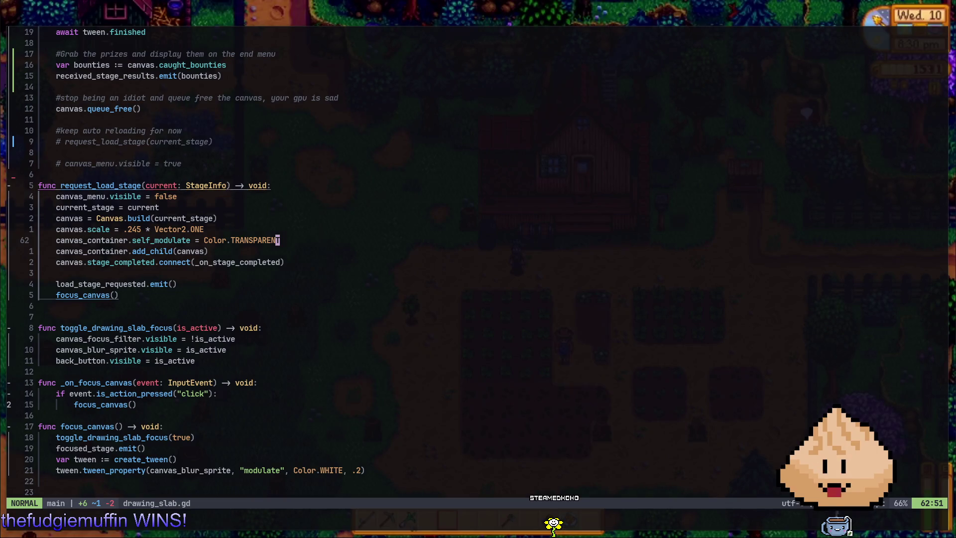
pyautogui.press('j')
pyautogui.press('j')
pyautogui.press('j')
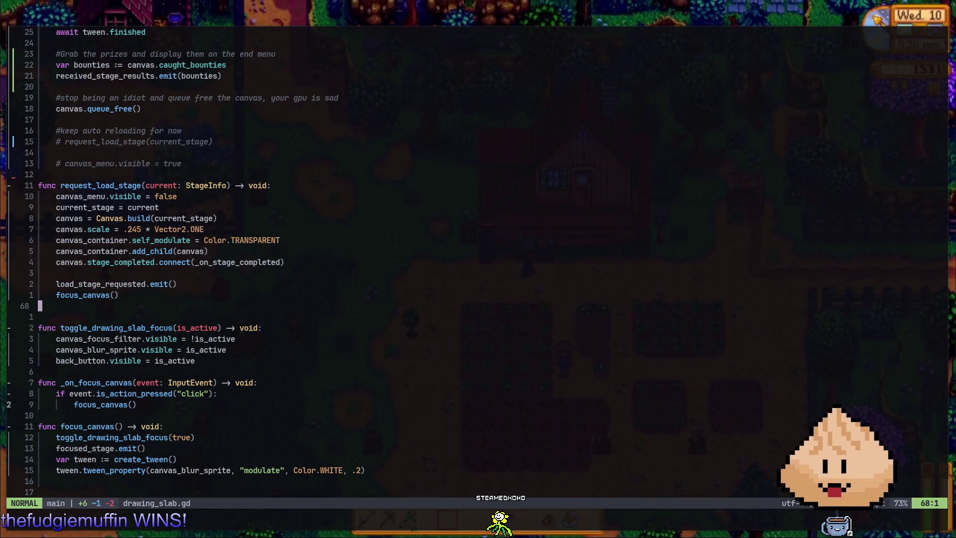
pyautogui.press('k')
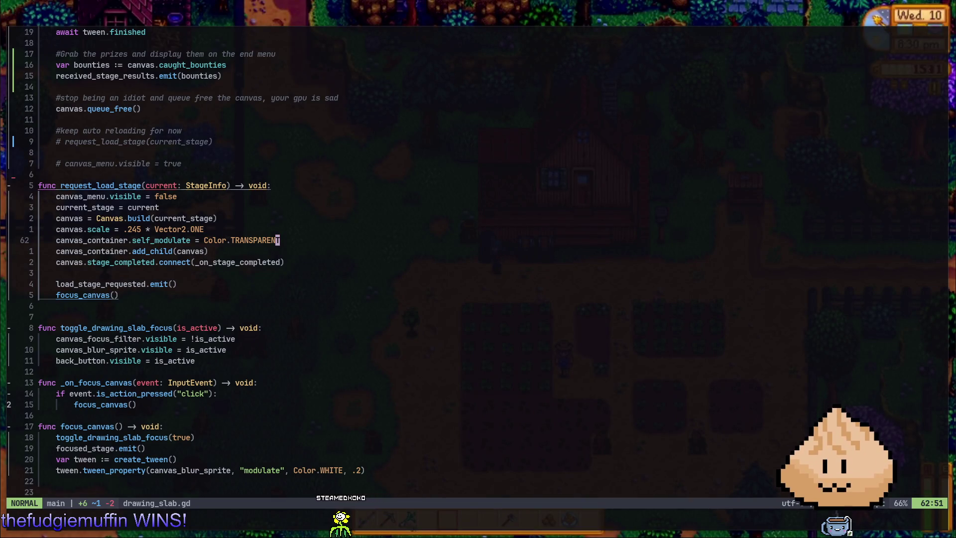
pyautogui.press('k')
pyautogui.press('k')
pyautogui.press('k')
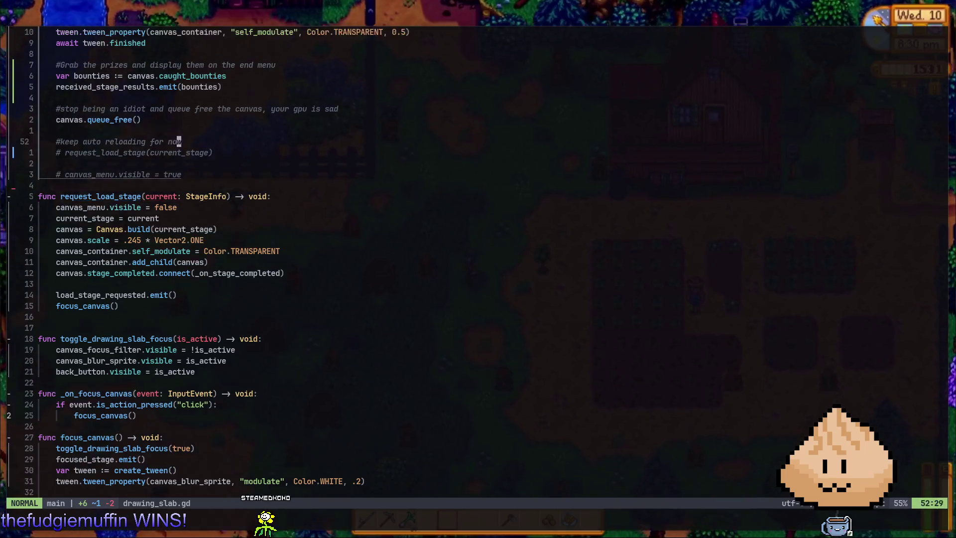
pyautogui.press('k')
pyautogui.press('k')
pyautogui.press('k')
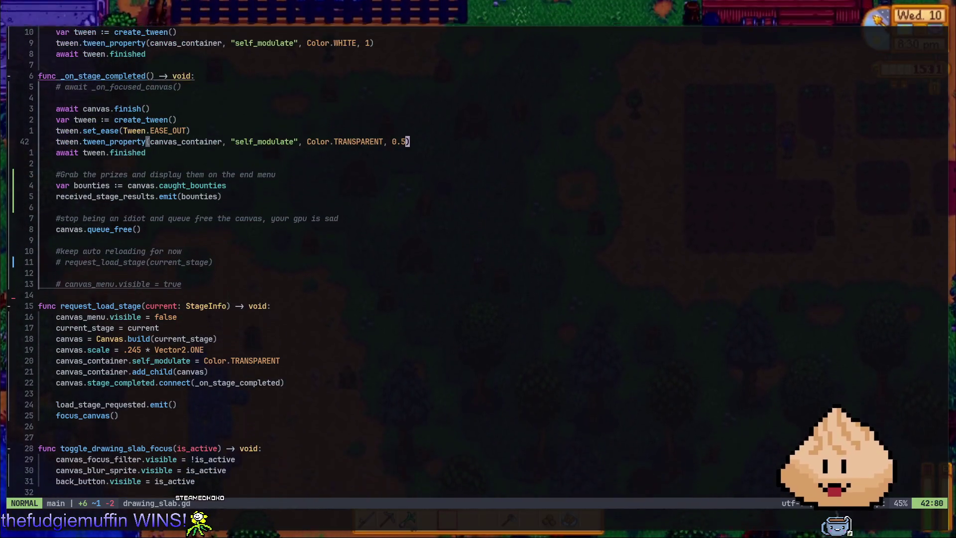
pyautogui.press('k')
pyautogui.press('k')
pyautogui.press('k')
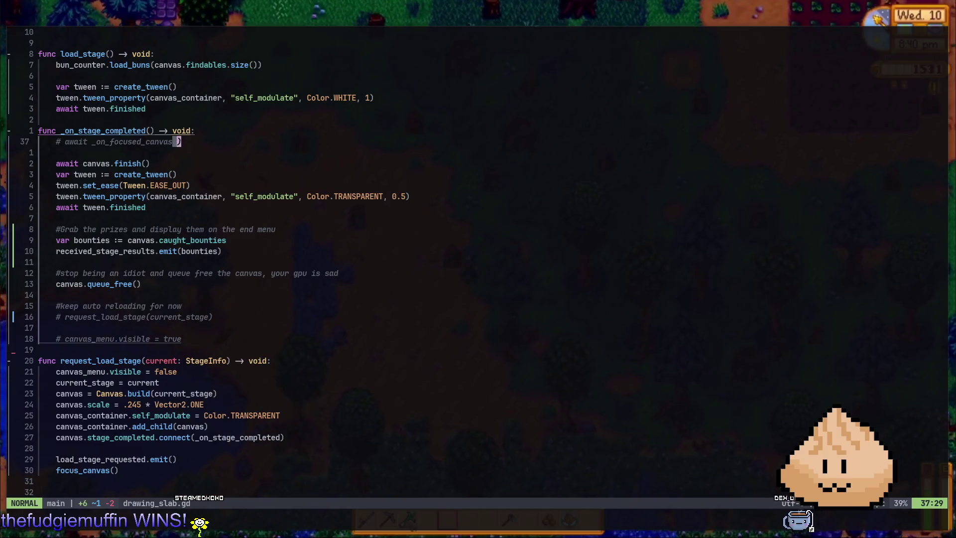
pyautogui.press('k')
pyautogui.press('k')
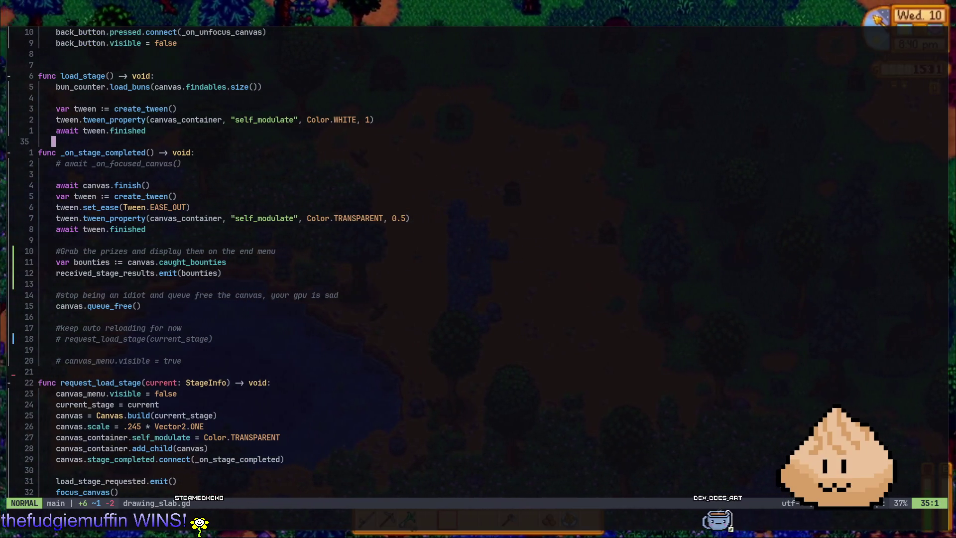
pyautogui.press('k')
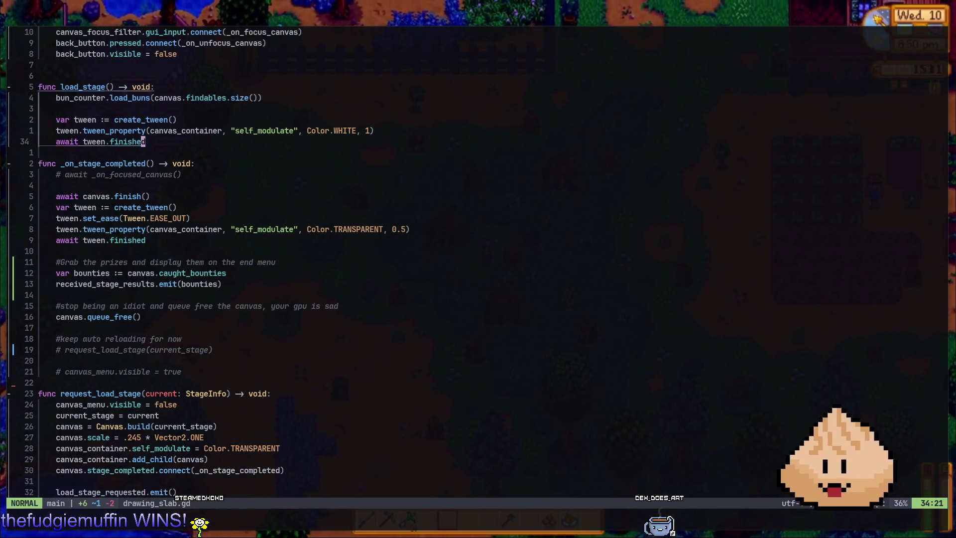
pyautogui.press('k')
pyautogui.press('k')
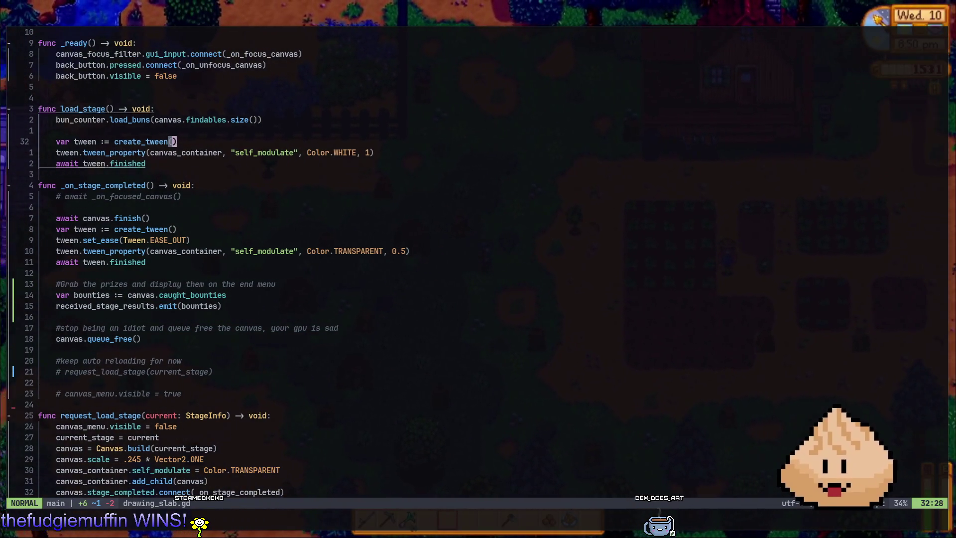
pyautogui.hotkey('alt', 'Tab')
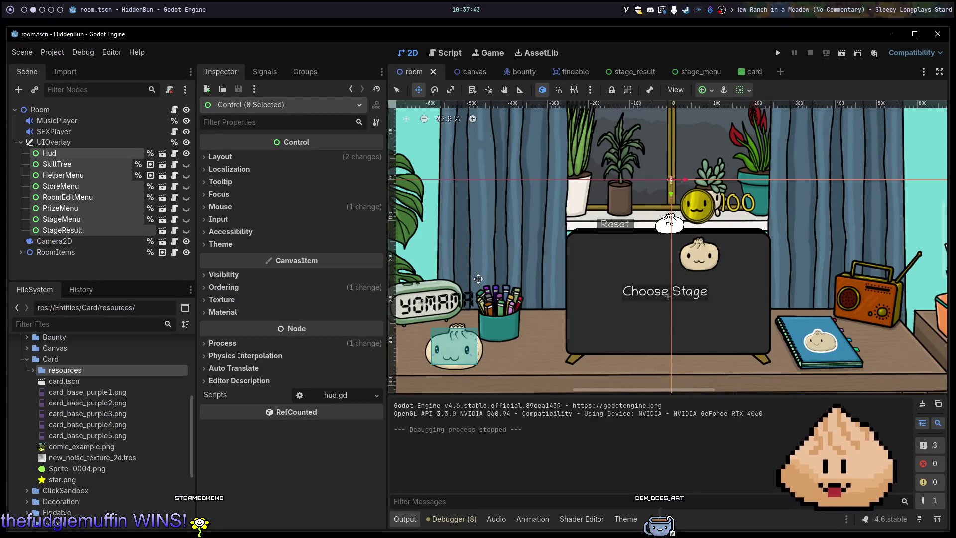
# Step: Create a new folder named data inside the Card folder
pyautogui.hotkey('alt', 'Tab')
pyautogui.hotkey('alt', 'Tab')
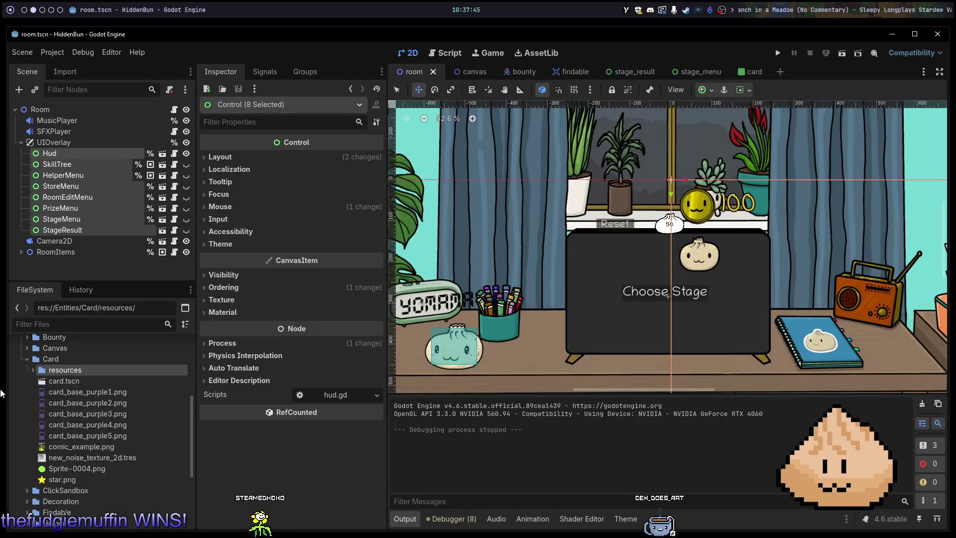
pyautogui.rightClick(49, 359)
pyautogui.moveTo(150, 360)
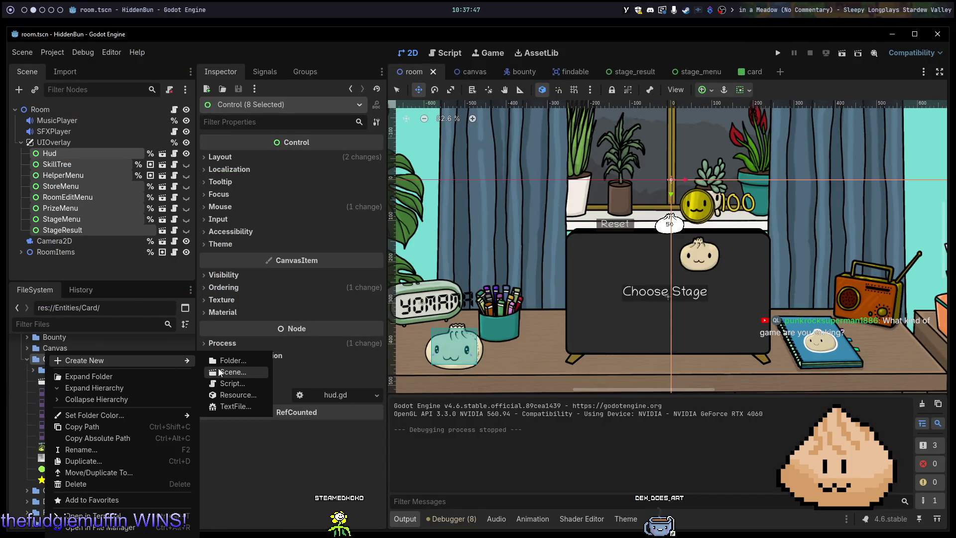
pyautogui.click(219, 372)
pyautogui.press('Escape')
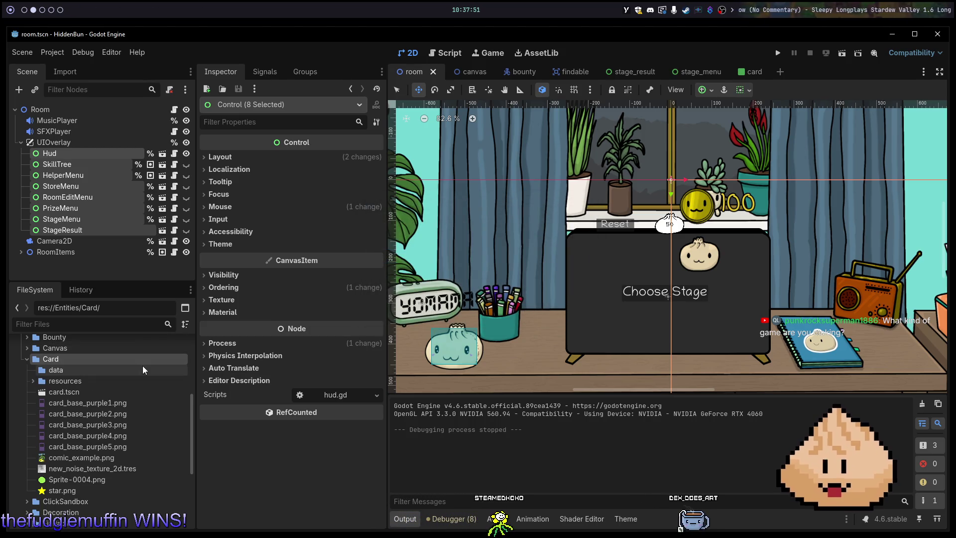
# Step: Run the game project with F5
pyautogui.rightClick(70, 370)
pyautogui.moveTo(200, 360)
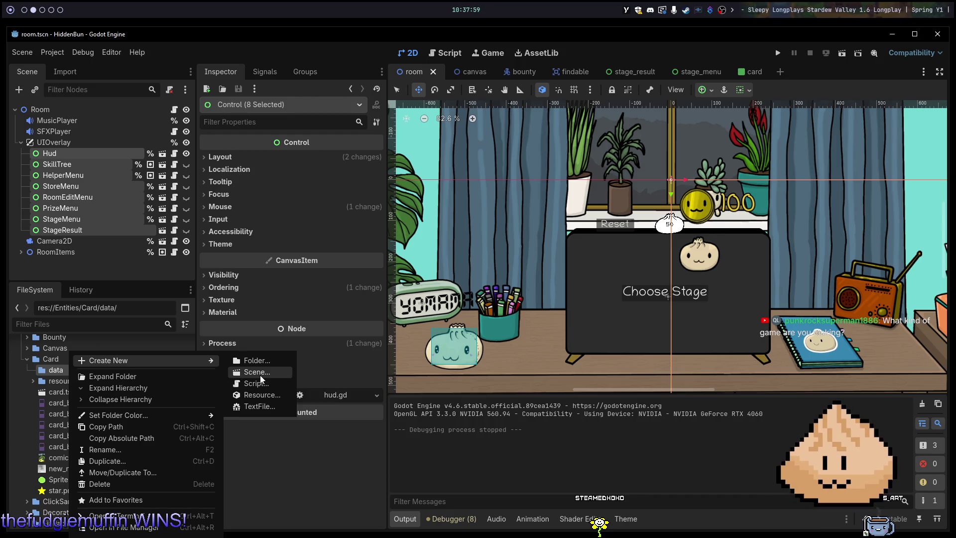
pyautogui.press('Escape')
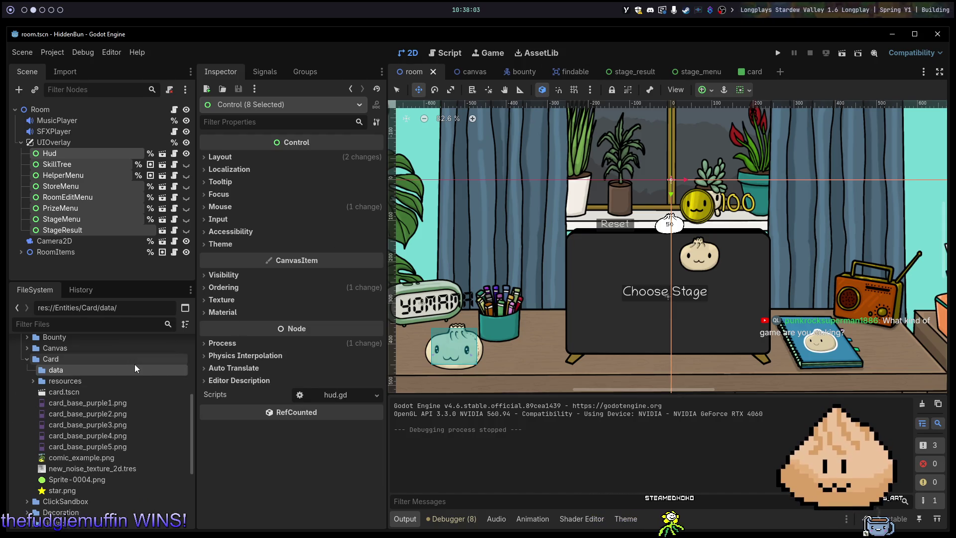
pyautogui.press('F5')
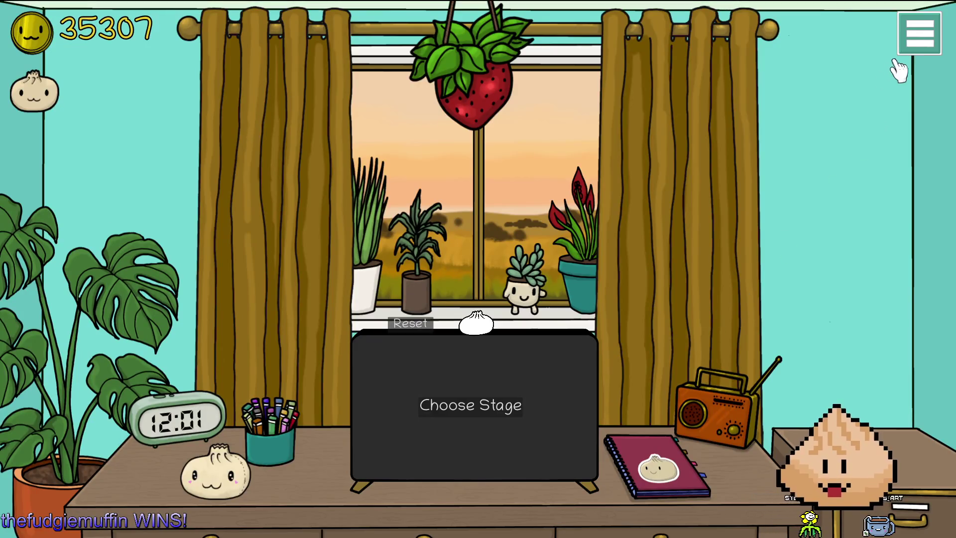
# Step: Look over the bonsai skill tree, then go back to the room
pyautogui.click(916, 40)
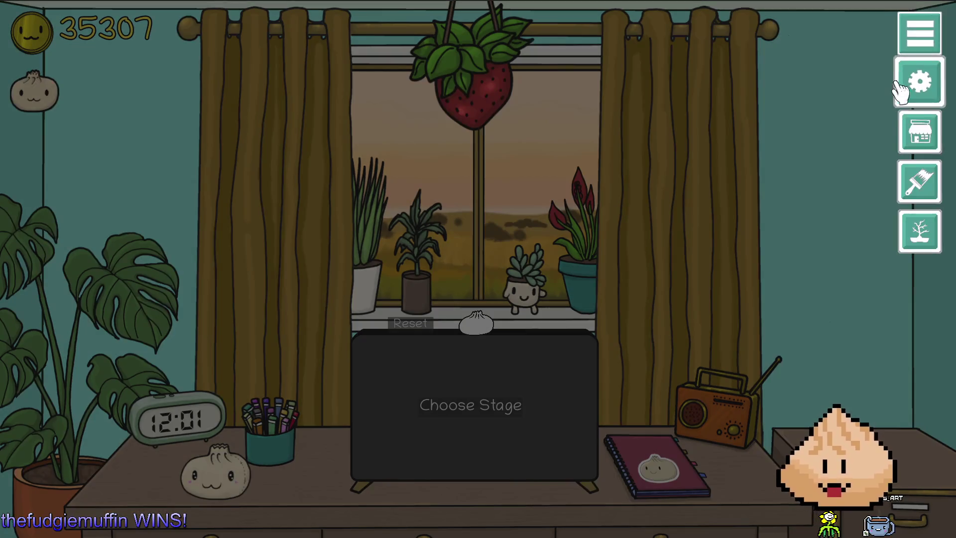
pyautogui.click(938, 219)
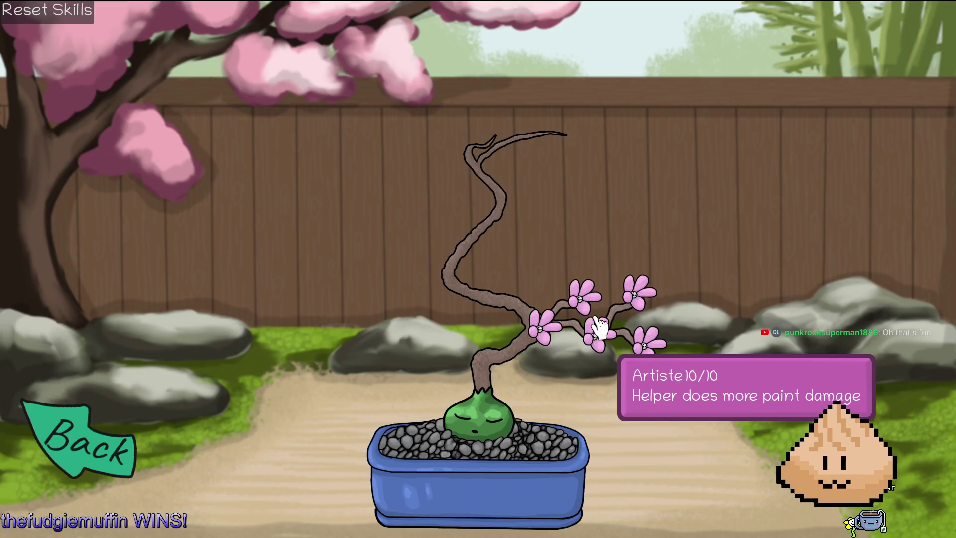
pyautogui.click(97, 444)
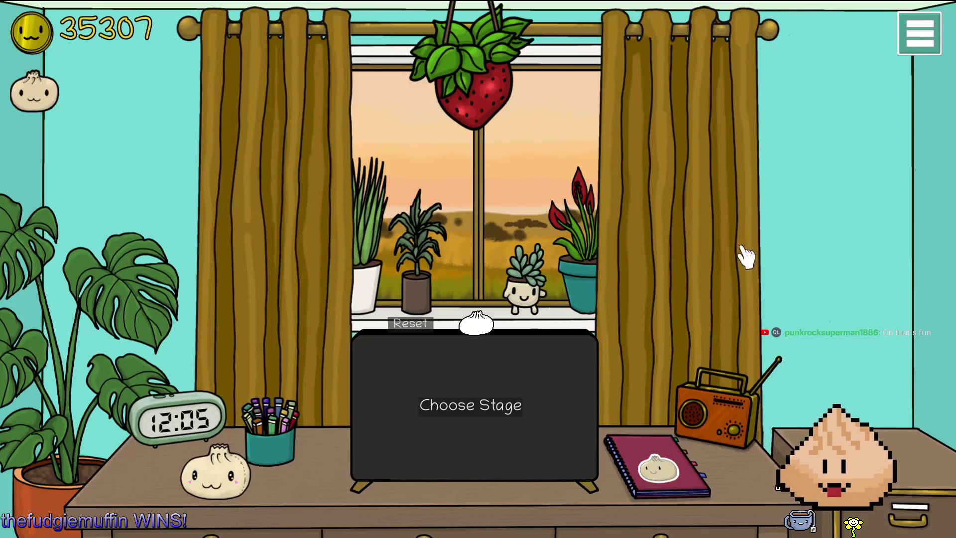
# Step: Enter room decorating mode and select the right wall for recolouring
pyautogui.click(920, 35)
pyautogui.click(920, 182)
pyautogui.click(795, 233)
pyautogui.press('Escape')
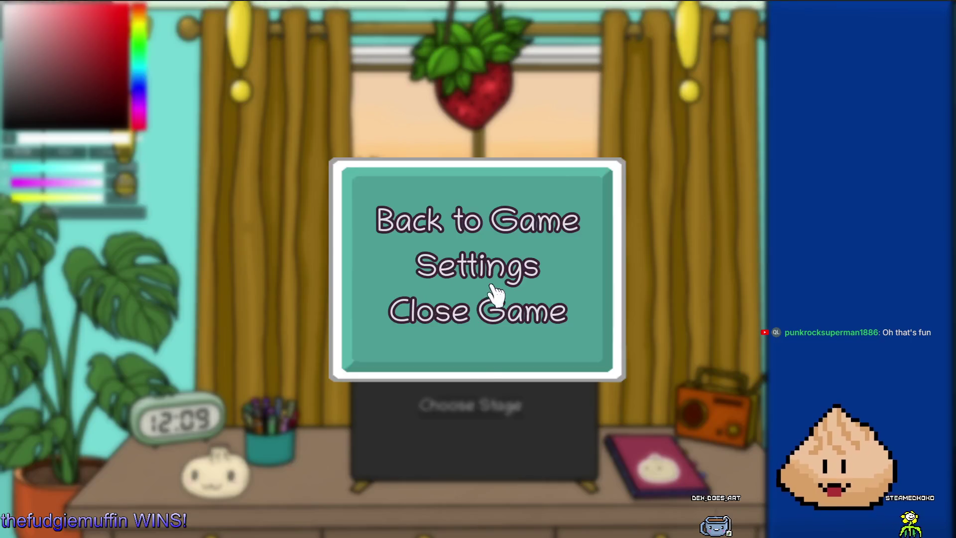
# Step: Set the window view to the beach, leaving the curtains unchanged
pyautogui.press('Escape')
pyautogui.click(335, 205)
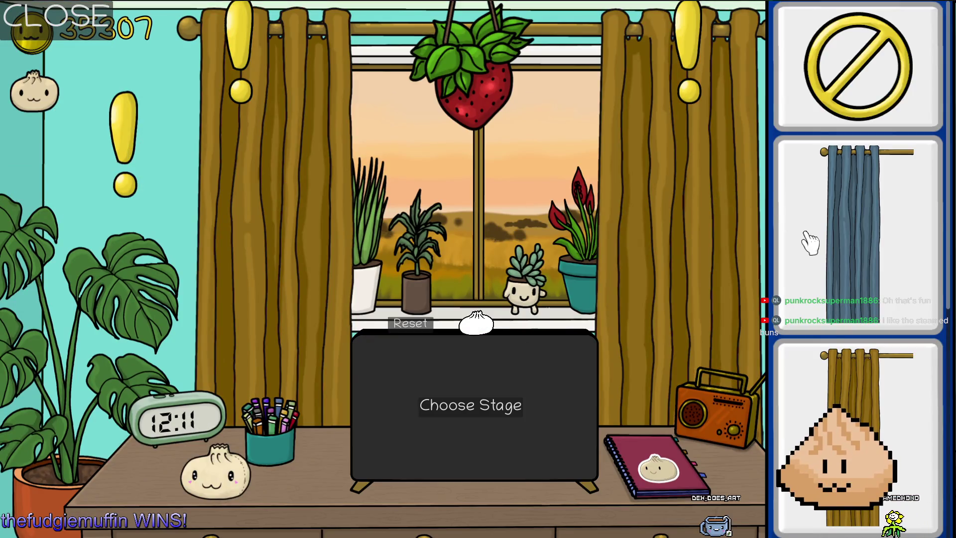
pyautogui.click(604, 273)
pyautogui.click(552, 214)
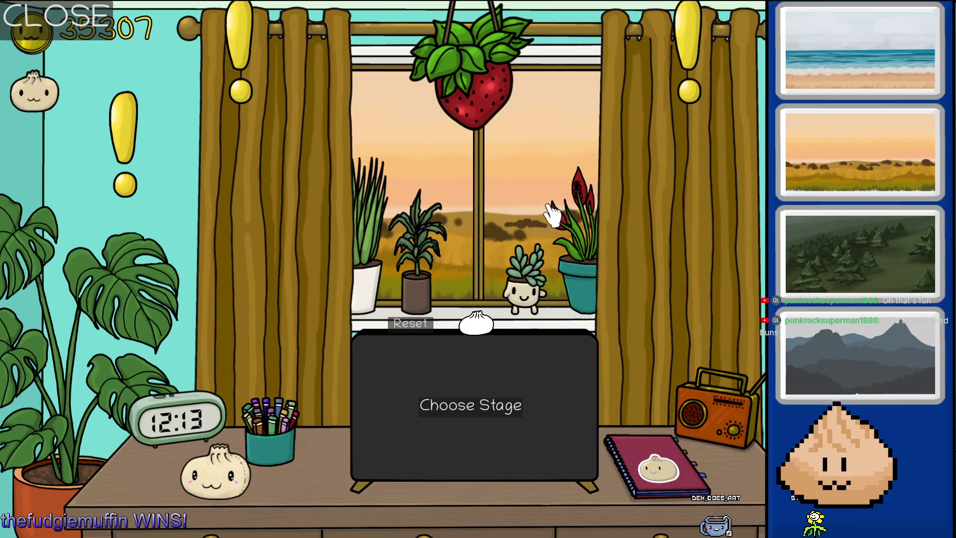
pyautogui.click(835, 81)
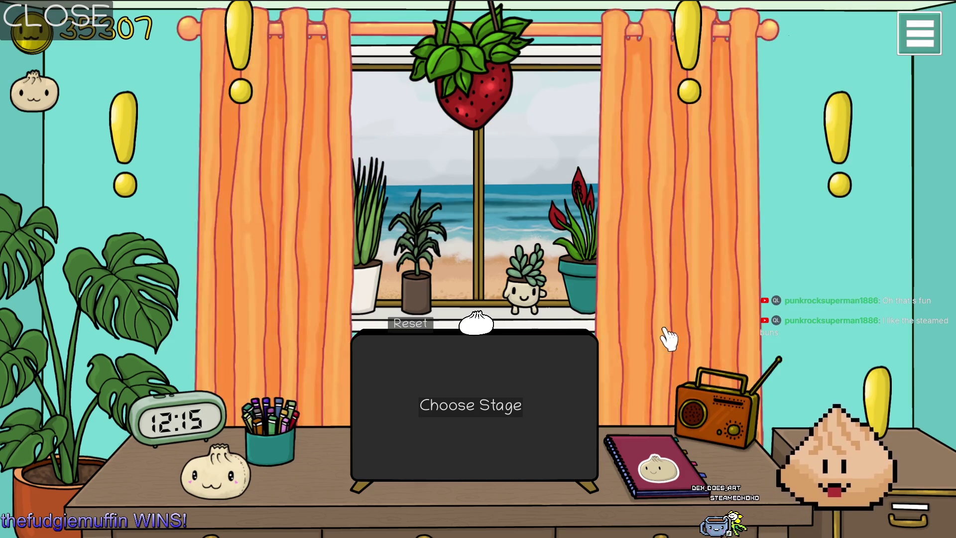
# Step: Make the curtains maroon
pyautogui.click(666, 337)
pyautogui.scroll(-3, 857, 398)
pyautogui.click(858, 399)
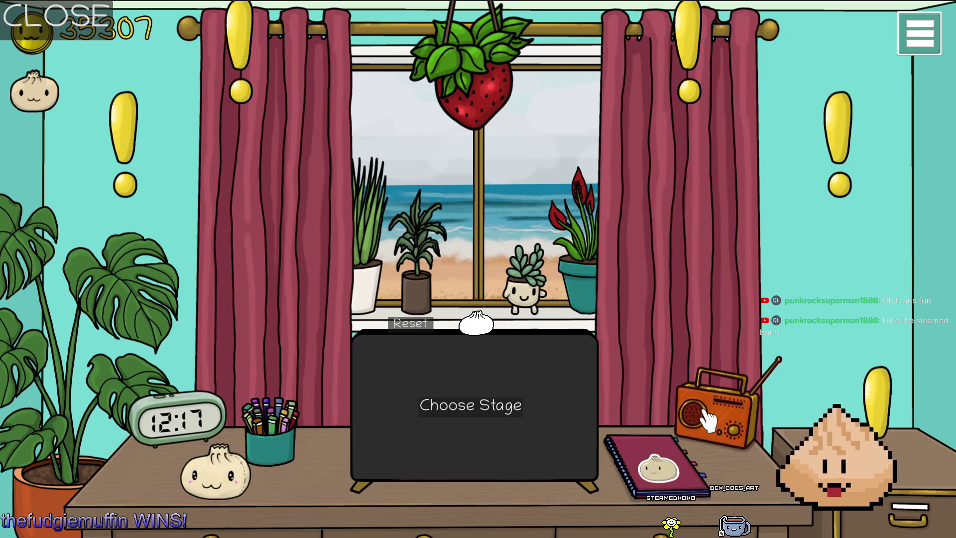
# Step: Swap the left-corner monstera plant for a palm
pyautogui.click(717, 426)
pyautogui.click(721, 427)
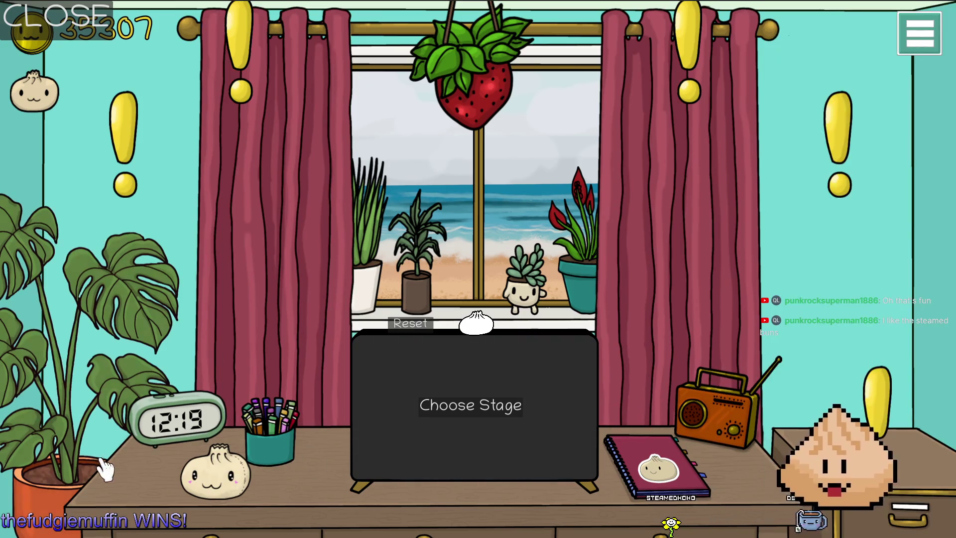
pyautogui.click(202, 439)
pyautogui.click(103, 299)
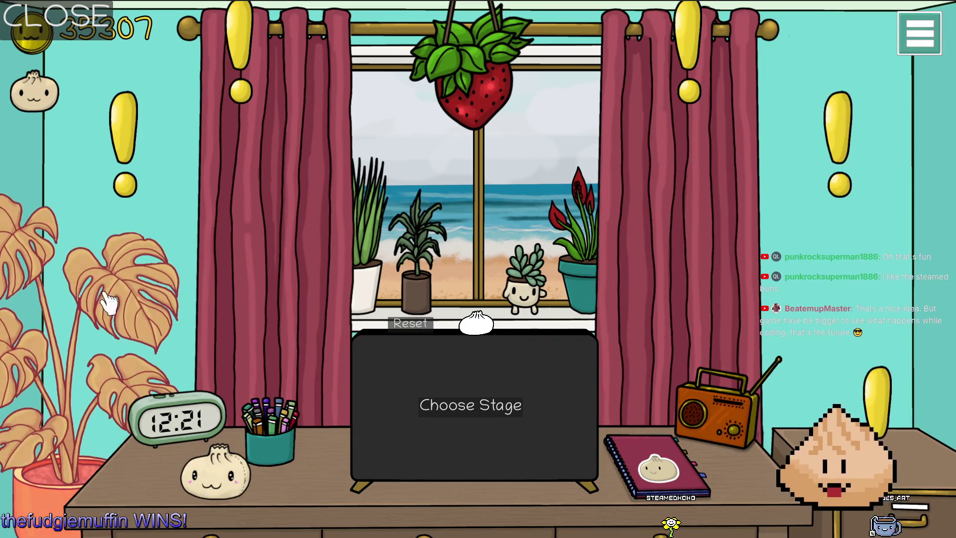
pyautogui.click(849, 433)
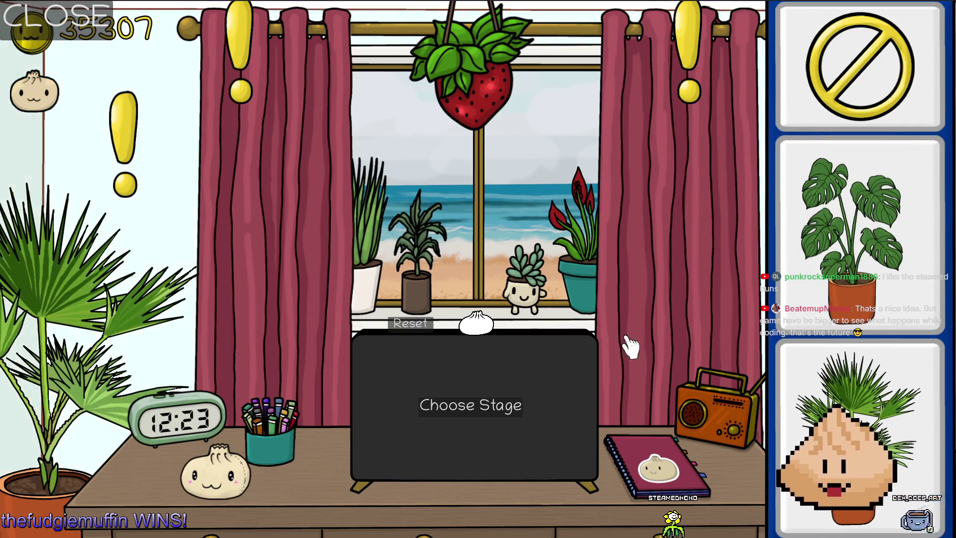
# Step: Hang strawberry decorations above the left and right curtains
pyautogui.click(473, 95)
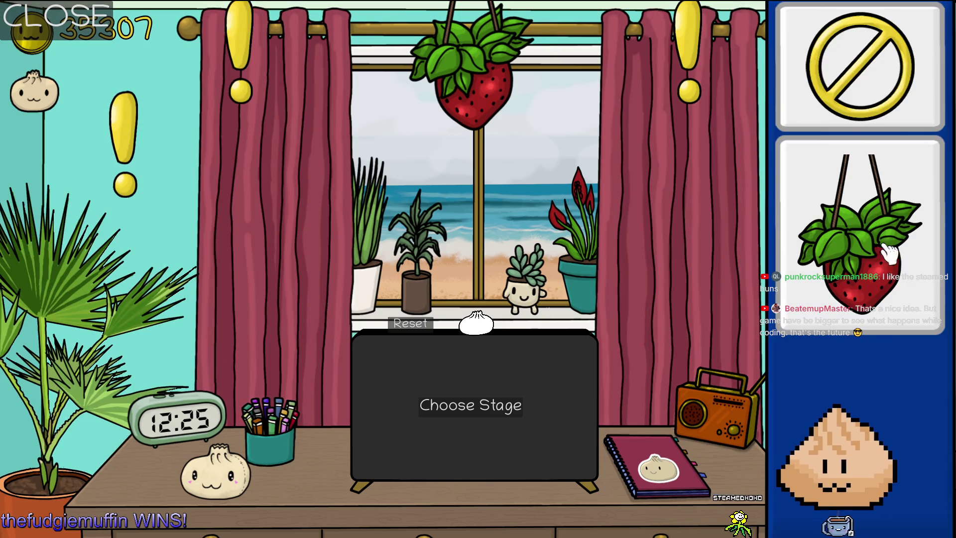
pyautogui.click(889, 252)
pyautogui.click(690, 75)
pyautogui.click(867, 204)
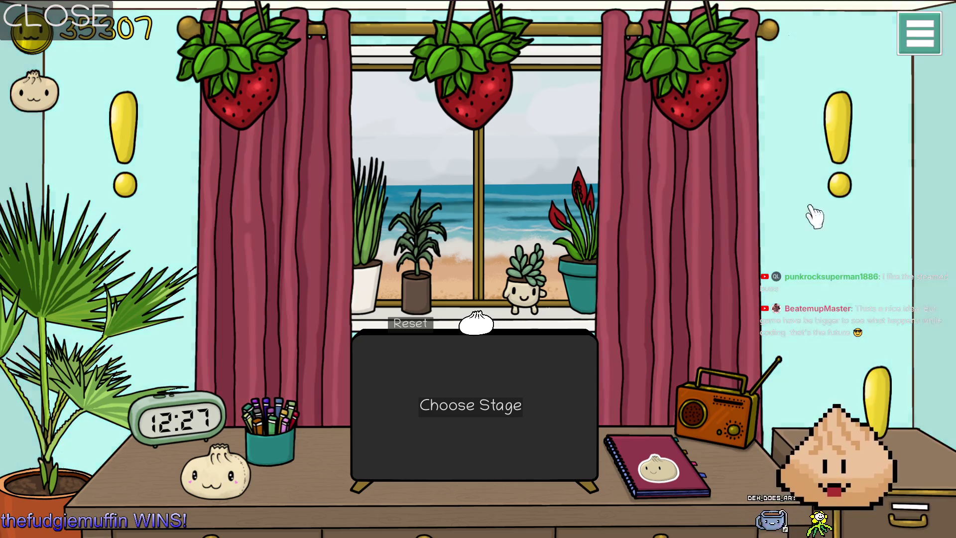
# Step: Hang the sunflower painting on the right wall and the sunset painting on the left
pyautogui.click(854, 182)
pyautogui.scroll(-5, 139, 271)
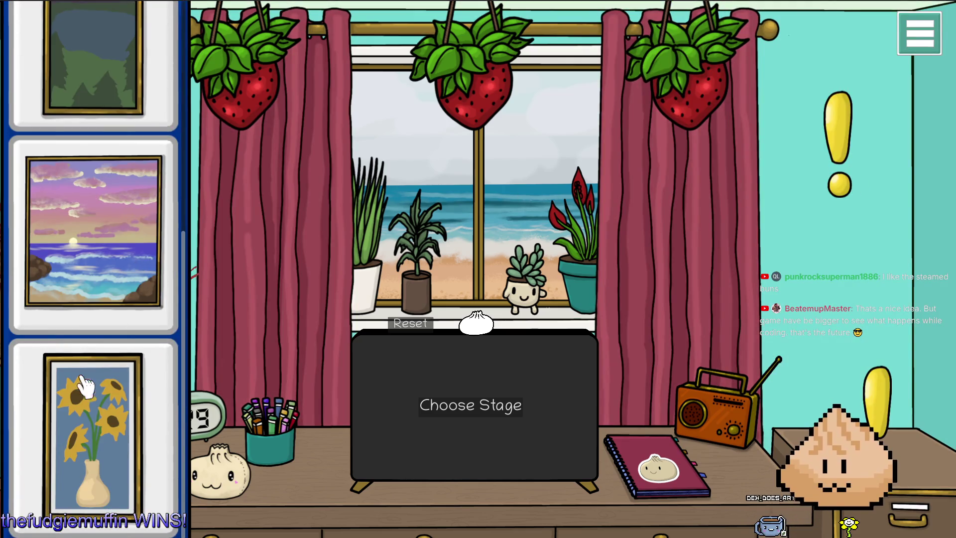
pyautogui.click(99, 399)
pyautogui.click(130, 146)
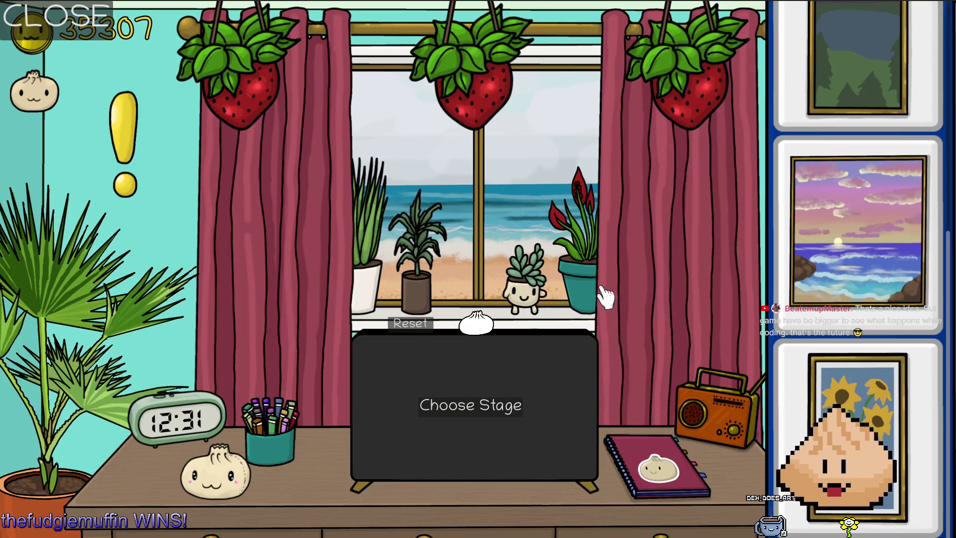
pyautogui.click(865, 297)
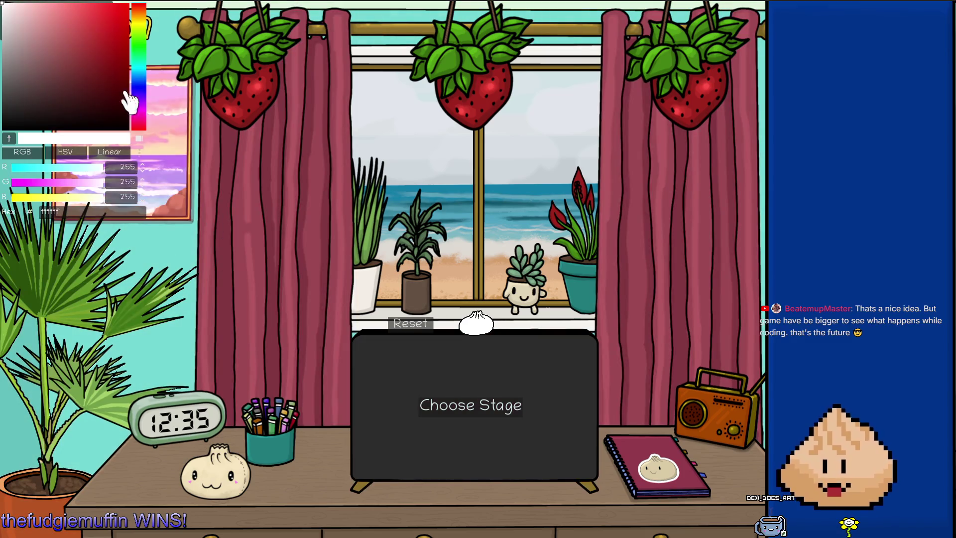
# Step: Repaint the room's walls a dark colour (353535) using the wall colour picker
pyautogui.moveTo(60, 39)
pyautogui.mouseDown()
pyautogui.moveTo(11, 89)
pyautogui.moveTo(5, 119)
pyautogui.moveTo(6, 95)
pyautogui.moveTo(6, 112)
pyautogui.mouseUp()
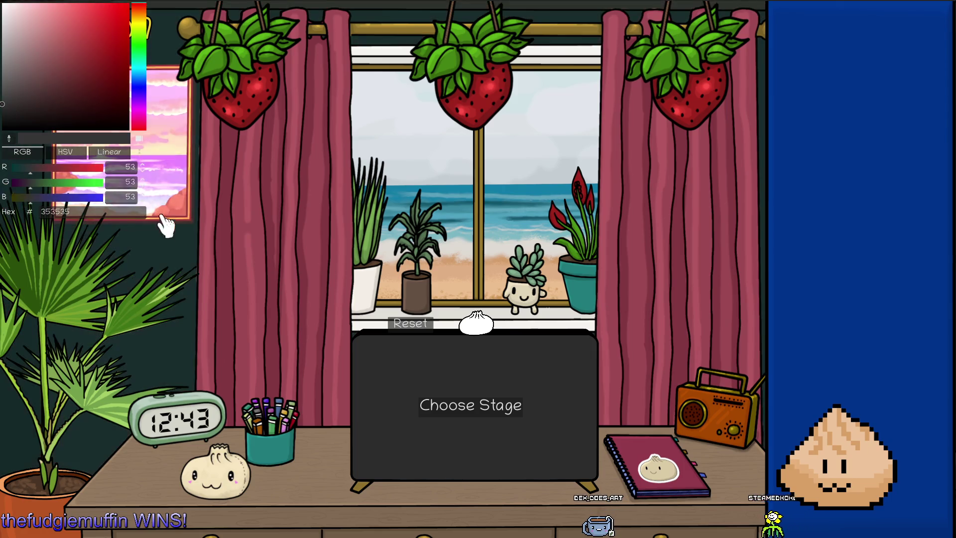
pyautogui.click(188, 307)
pyautogui.click(924, 204)
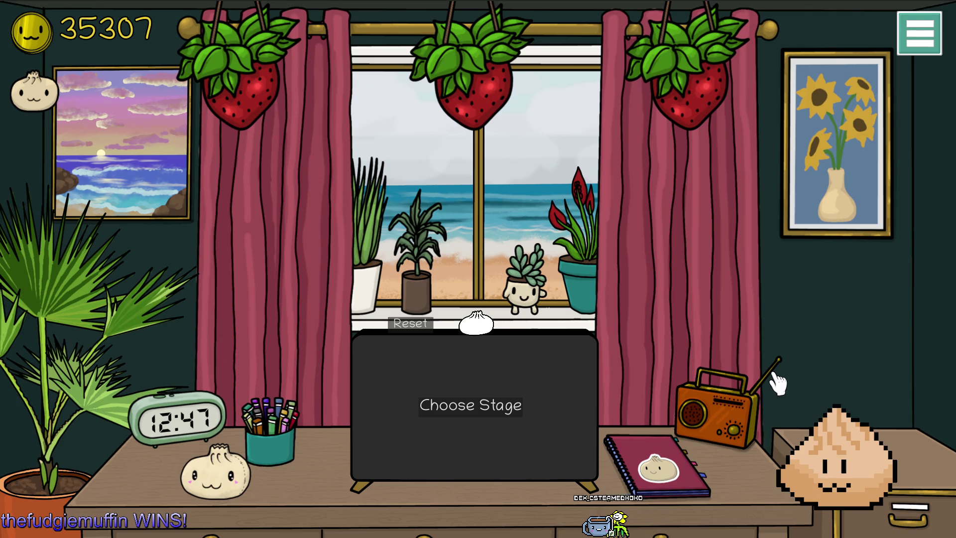
pyautogui.click(906, 50)
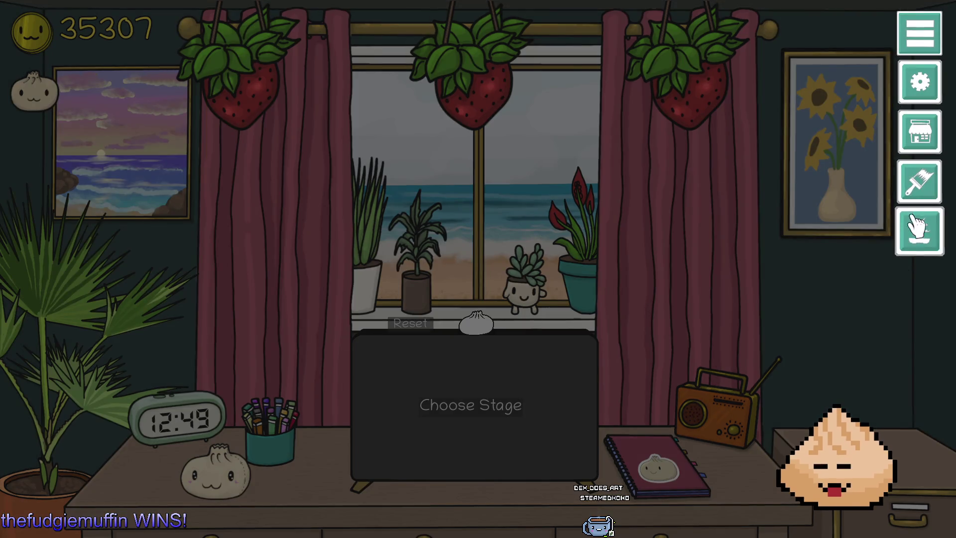
pyautogui.click(925, 194)
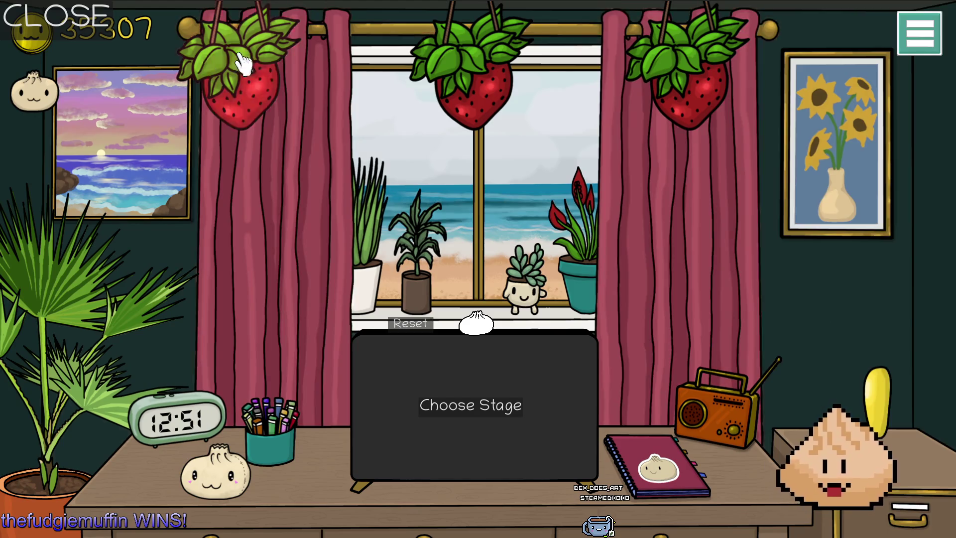
pyautogui.click(95, 20)
pyautogui.click(919, 33)
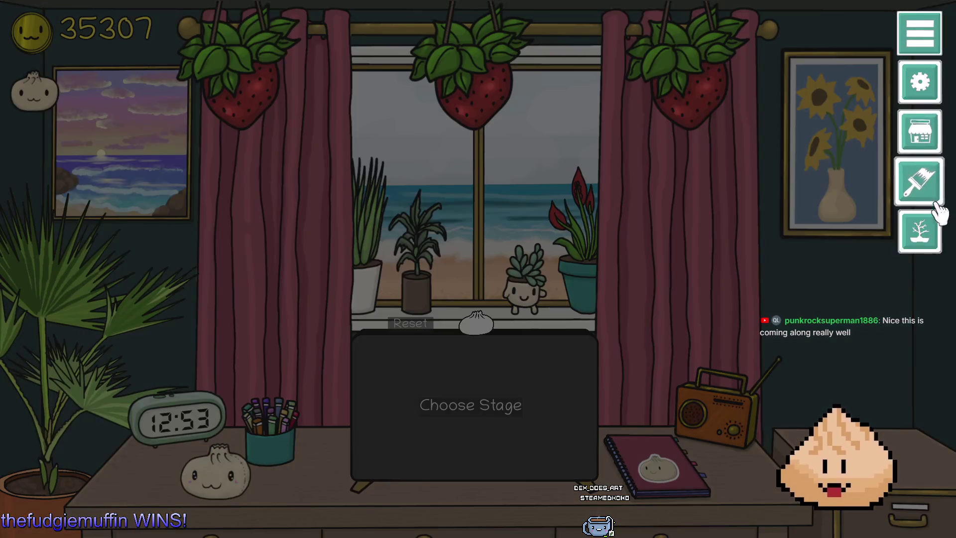
pyautogui.click(924, 142)
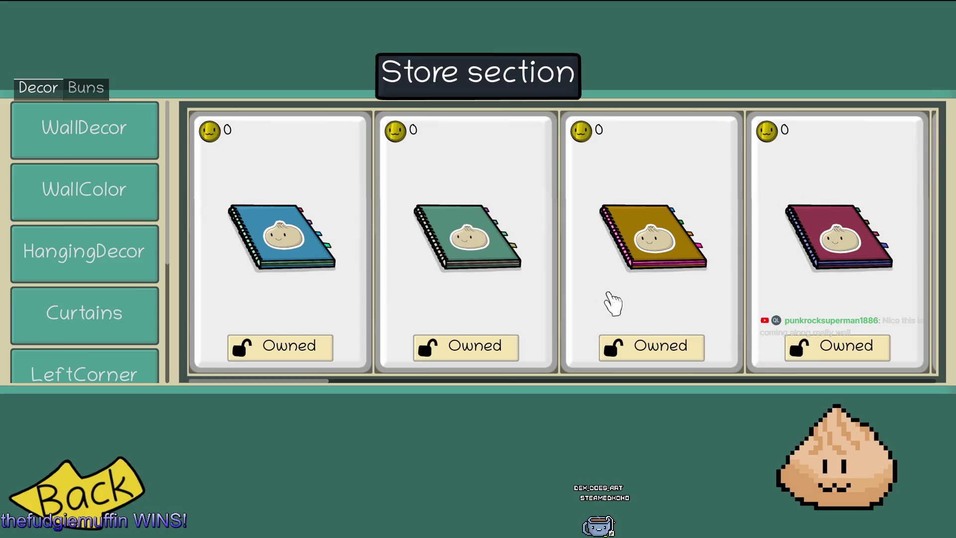
pyautogui.scroll(-5, 111, 178)
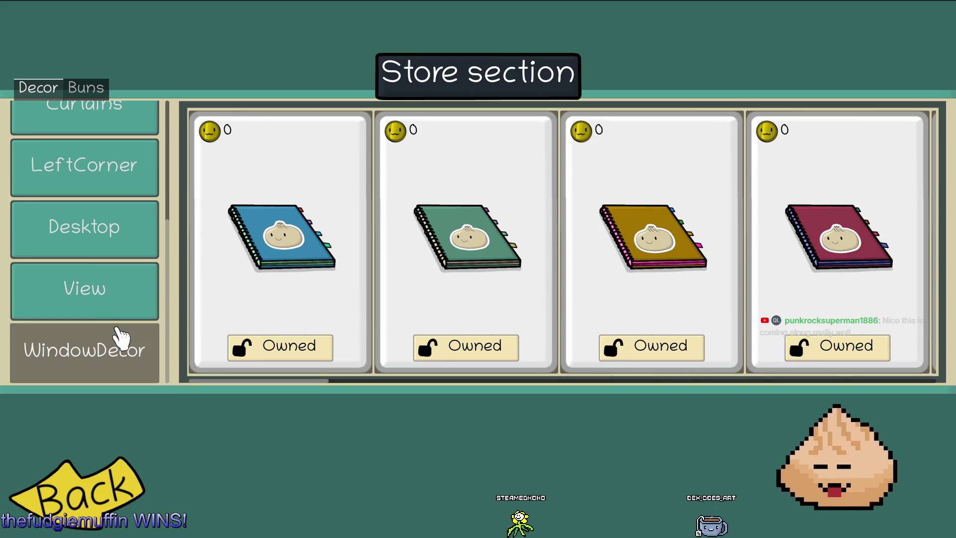
pyautogui.hscroll(10, 576, 306)
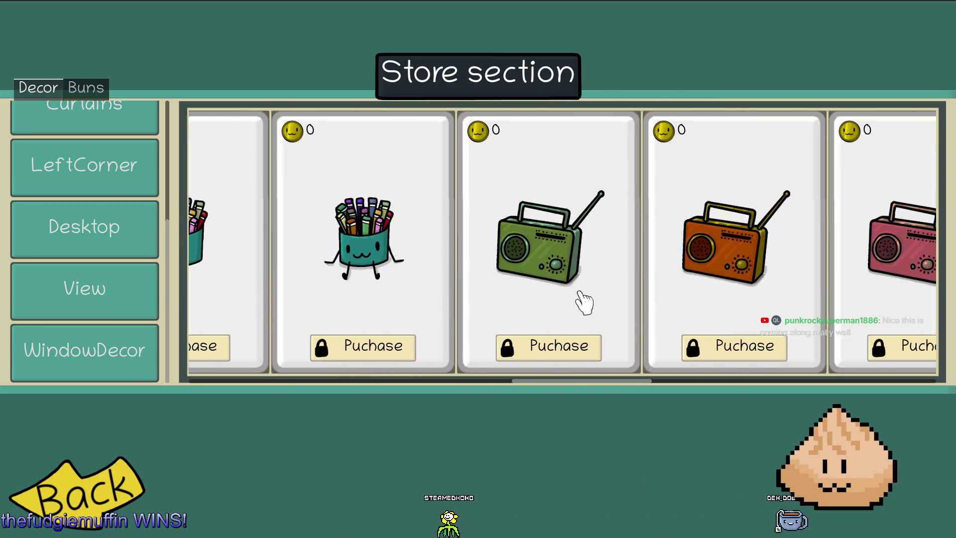
pyautogui.hscroll(10, 584, 303)
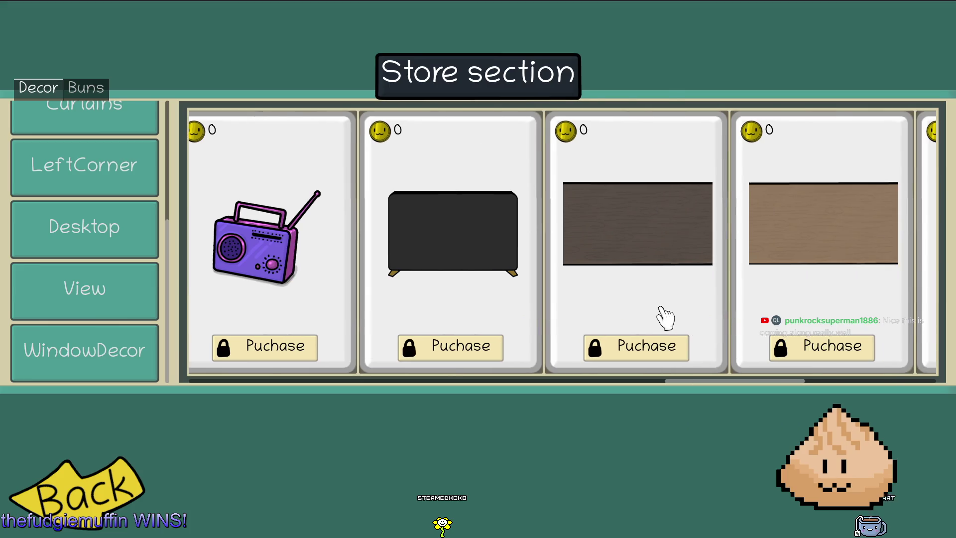
pyautogui.click(129, 488)
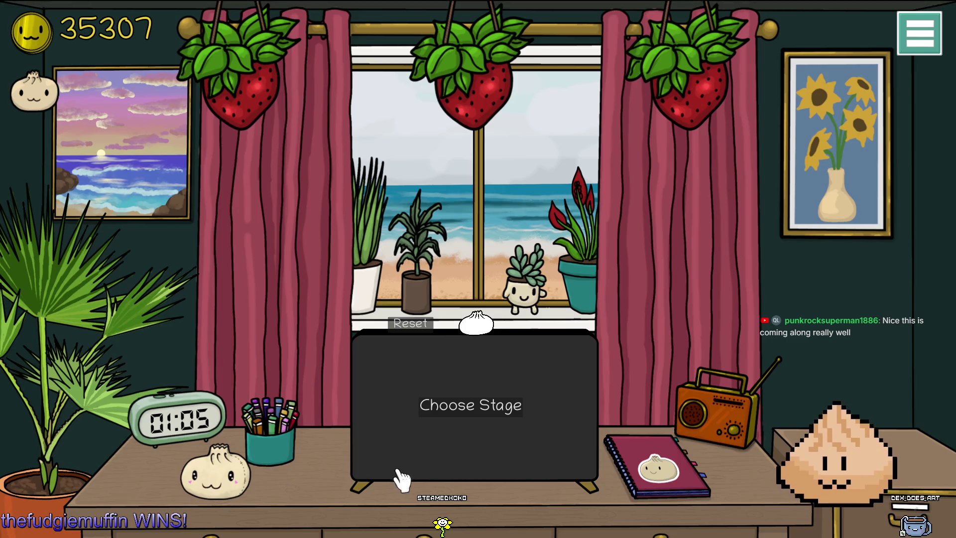
# Step: Enter room editing mode and recolour the desk to a different wood finish
pyautogui.click(922, 59)
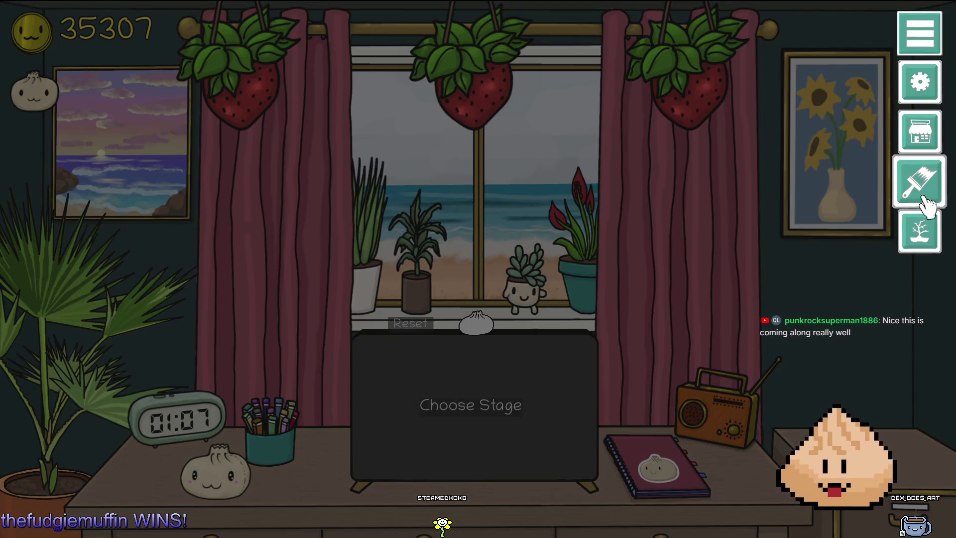
pyautogui.click(921, 201)
pyautogui.click(840, 131)
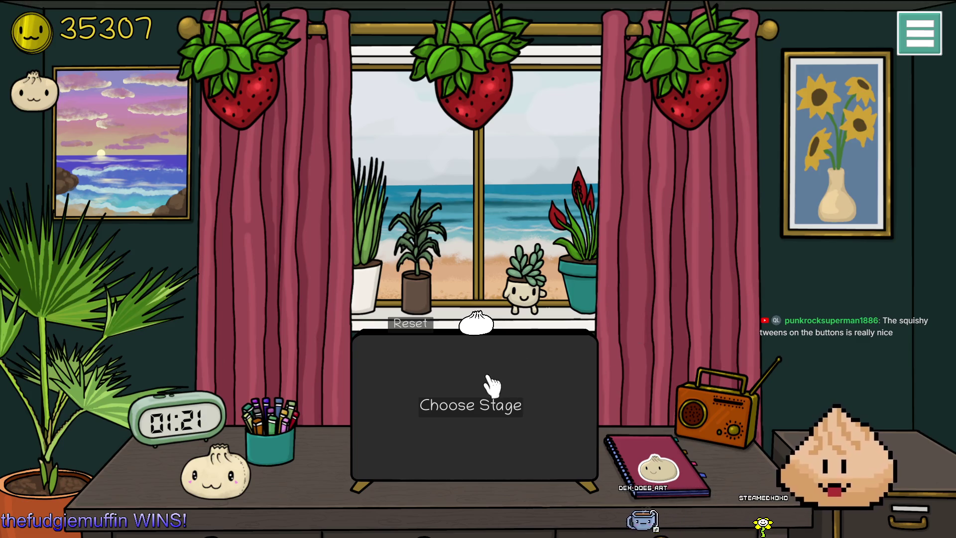
# Step: Play stage 1 from the stage board, then stop the game with F8
pyautogui.click(475, 392)
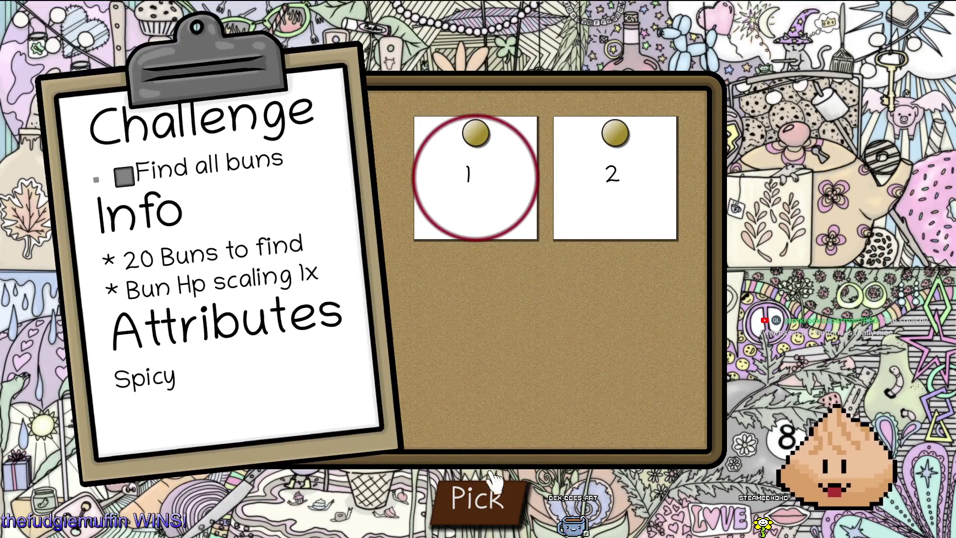
pyautogui.click(498, 496)
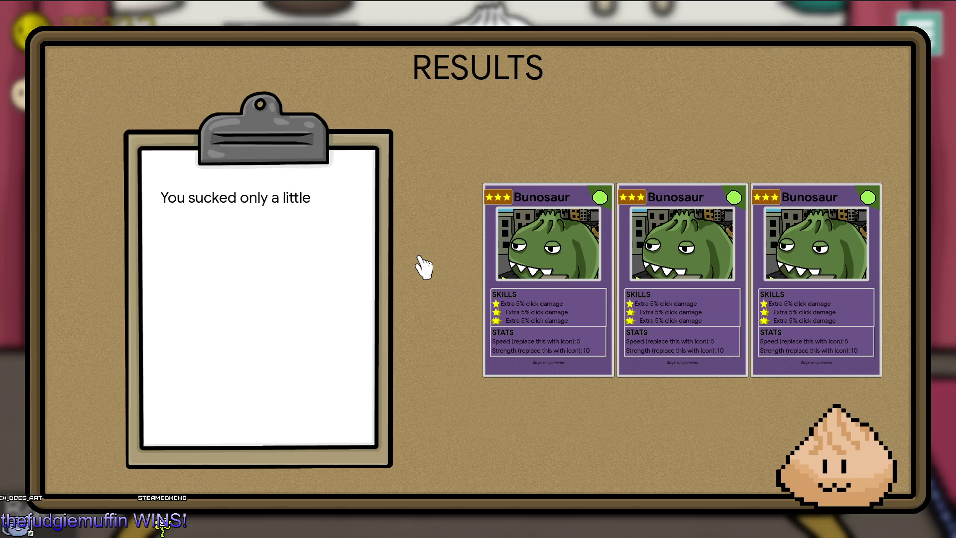
pyautogui.press('F8')
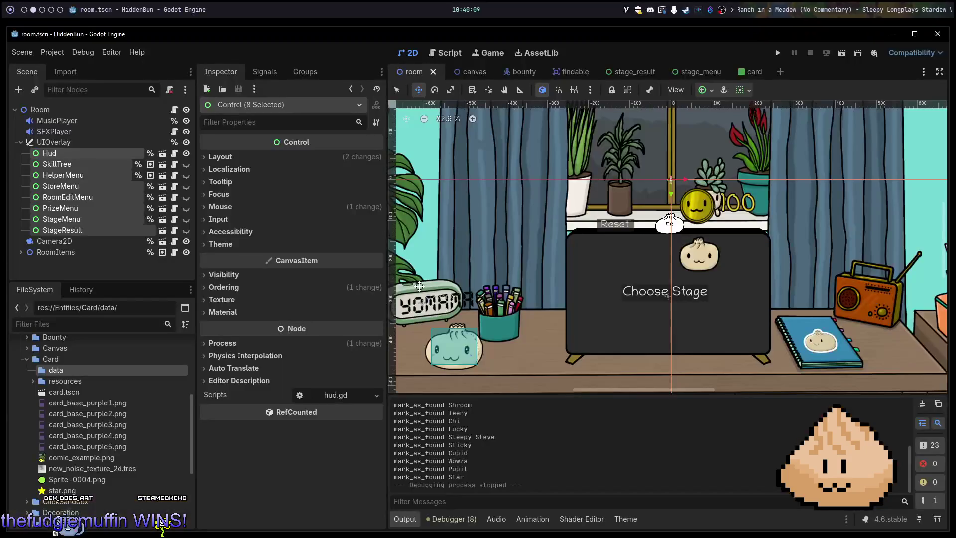
pyautogui.press('super+1')
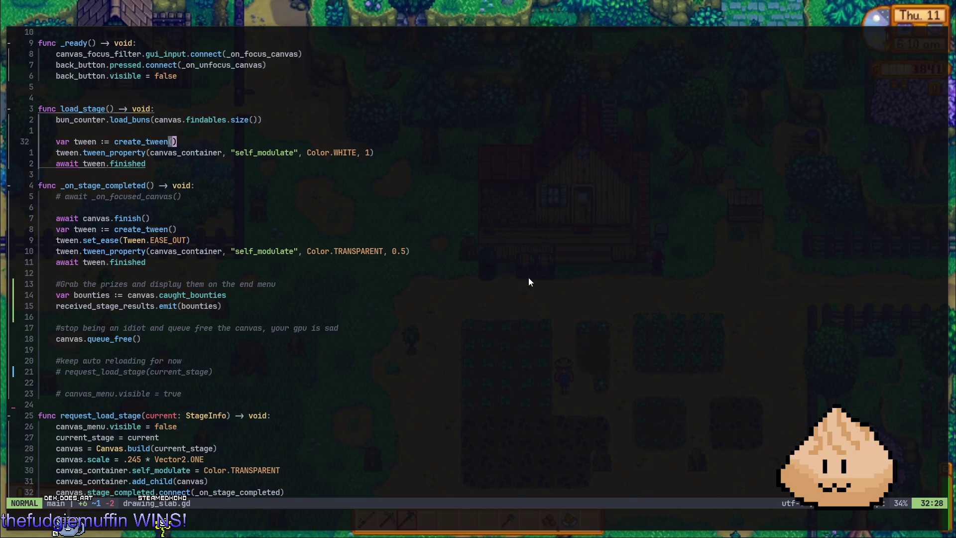
pyautogui.press('super+2')
pyautogui.press('super+1')
pyautogui.press('super+2')
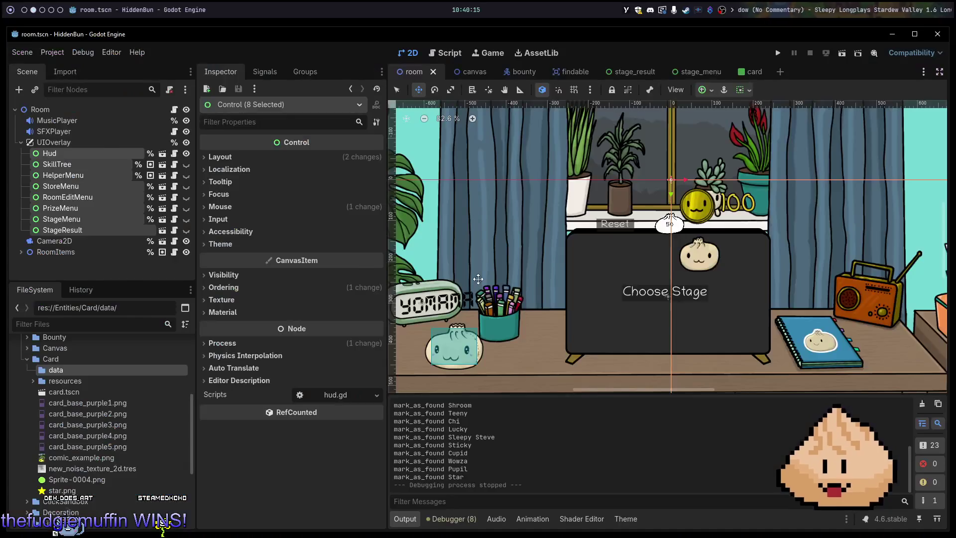
pyautogui.press('super+1')
pyautogui.press('super+2')
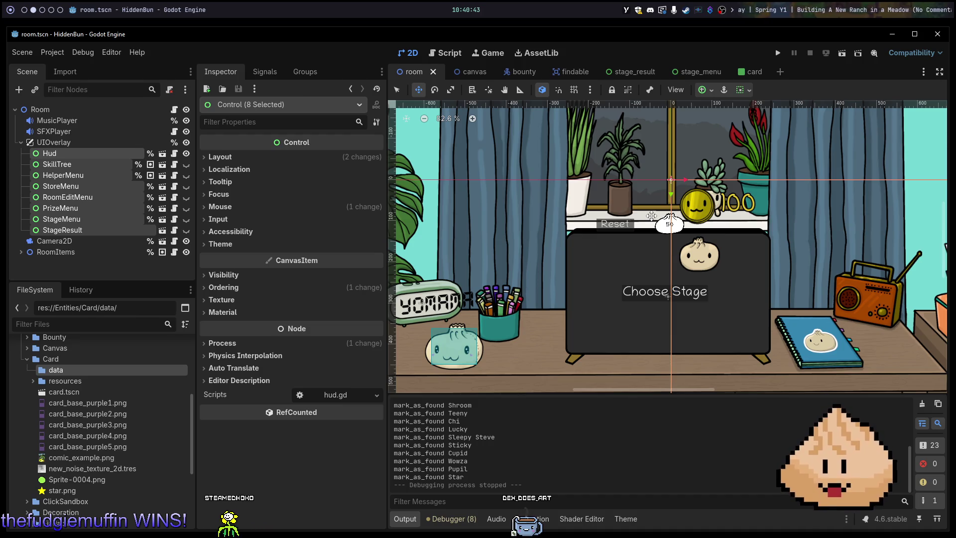
pyautogui.hotkey('alt', 'Tab')
# Step: Zoom and pan around the DEX card's title banner and skills, then switch to the browser
pyautogui.scroll(-4, 646, 154)
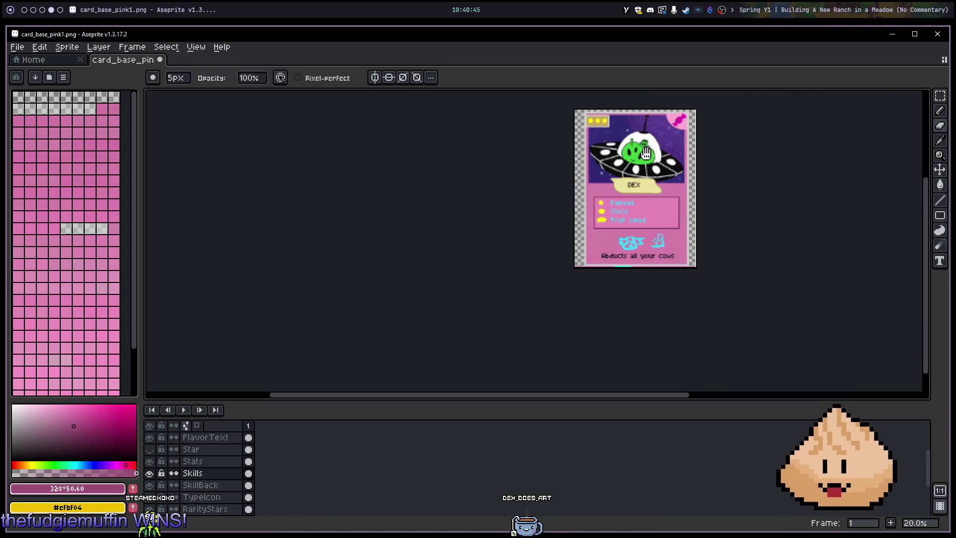
pyautogui.scroll(5, 632, 170)
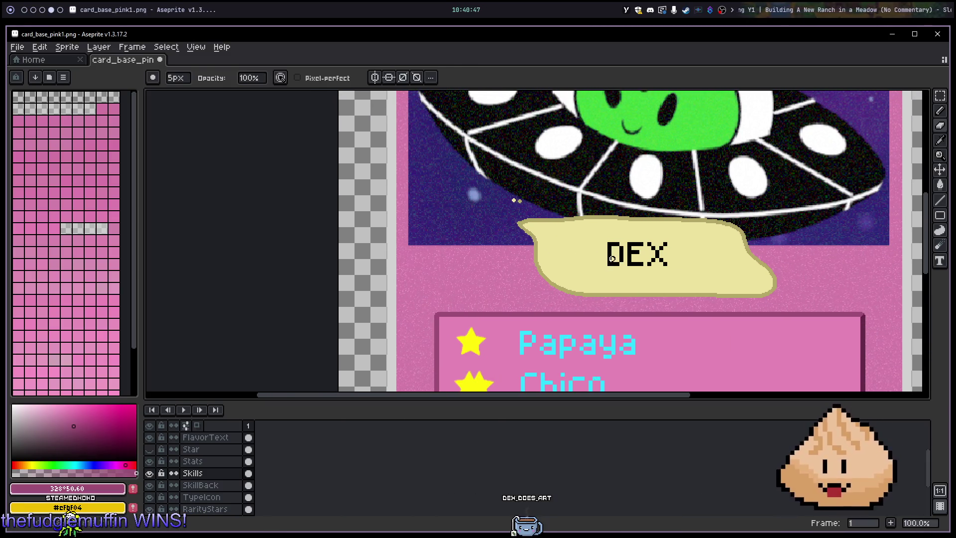
pyautogui.scroll(2, 612, 258)
pyautogui.scroll(-2, 672, 220)
pyautogui.moveTo(672, 220); pyautogui.dragTo(606, 221)
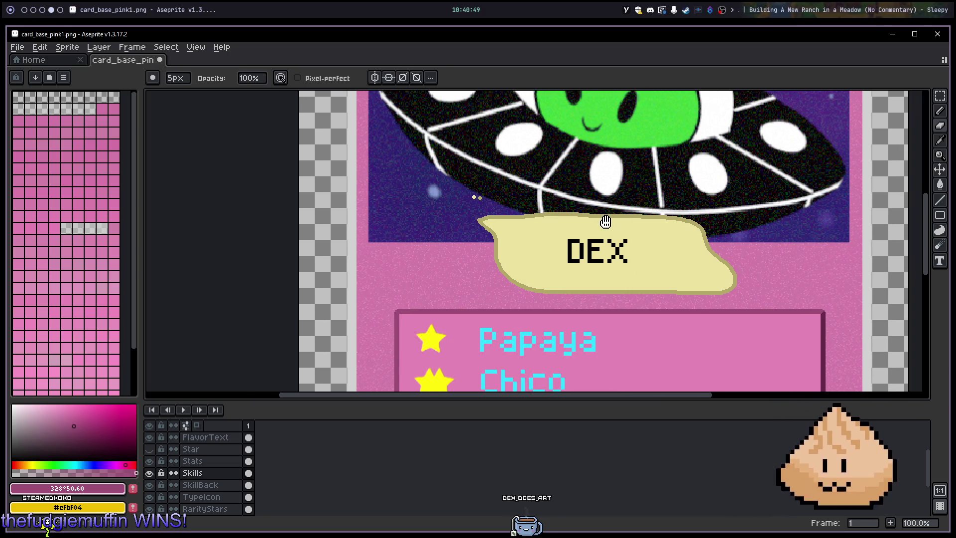
pyautogui.scroll(-1, 605, 221)
pyautogui.moveTo(632, 311)
pyautogui.mouseDown()
pyautogui.moveTo(602, 288)
pyautogui.moveTo(632, 307)
pyautogui.mouseUp()
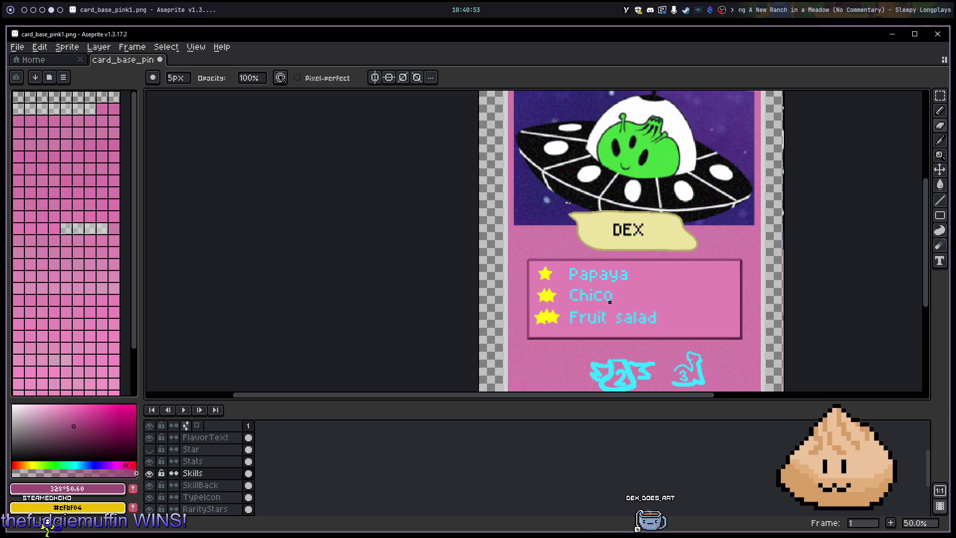
pyautogui.scroll(1, 577, 305)
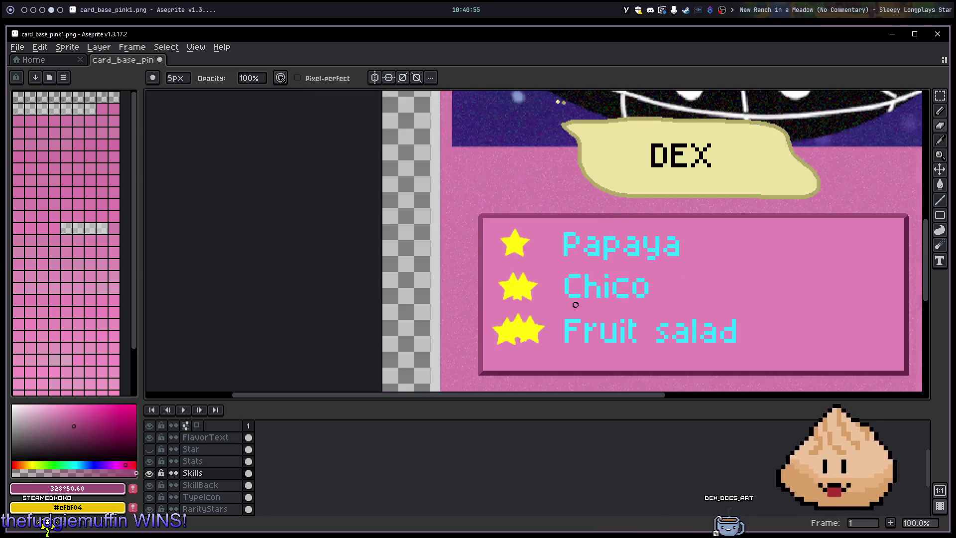
pyautogui.scroll(-1, 581, 285)
pyautogui.moveTo(619, 273); pyautogui.dragTo(613, 335)
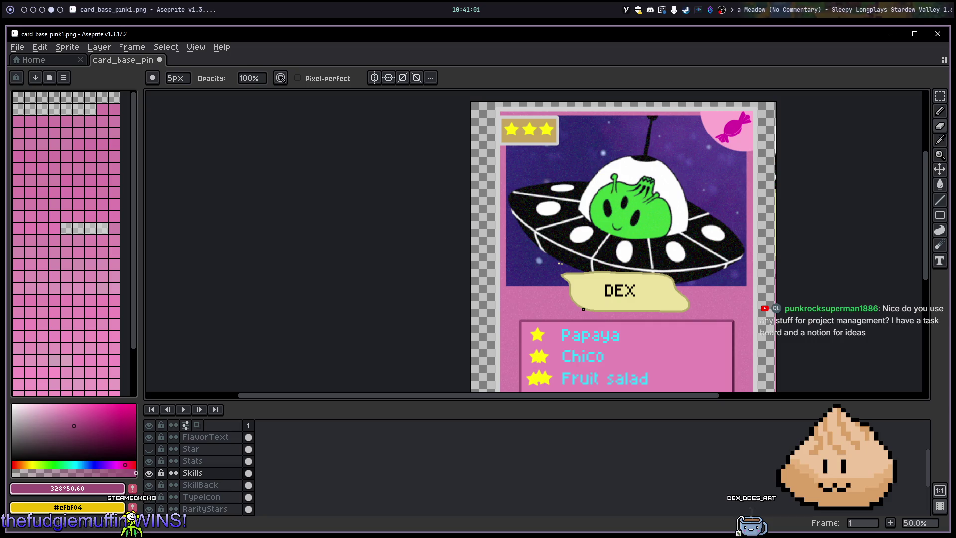
pyautogui.hotkey('alt', 'Tab')
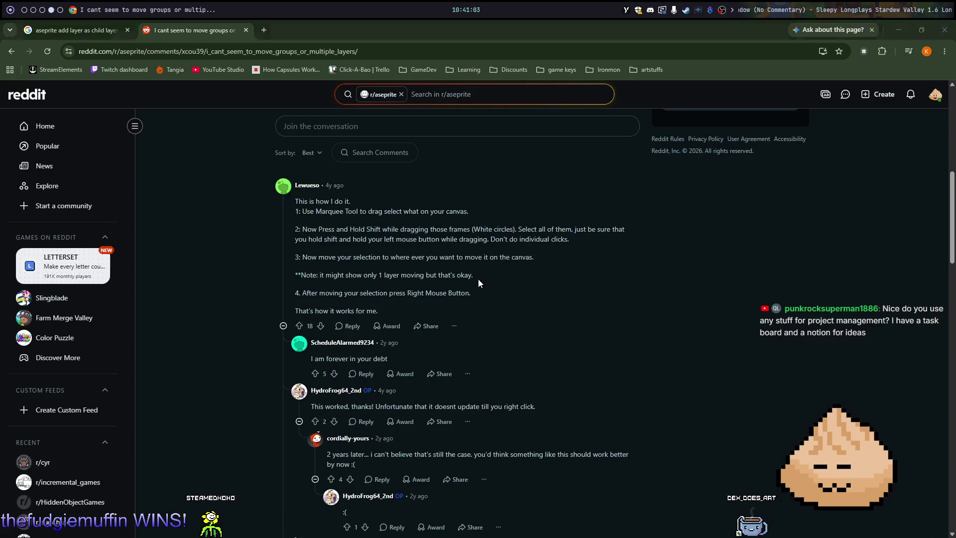
# Step: Open the Click-A-Bao Trello board and the Click-A-Bao Confluence space in new tabs
pyautogui.middleClick(353, 70)
pyautogui.click(326, 31)
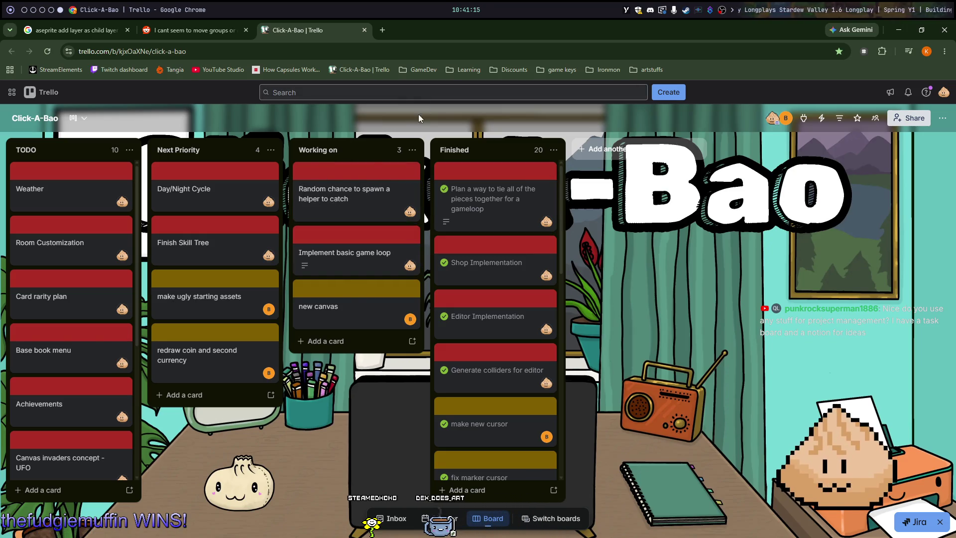
pyautogui.click(425, 69)
pyautogui.click(426, 70)
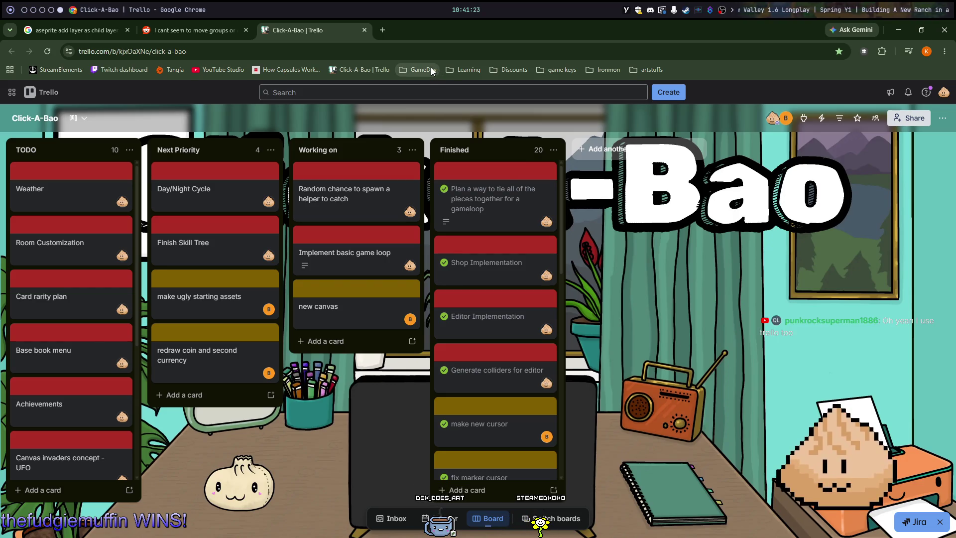
pyautogui.click(432, 70)
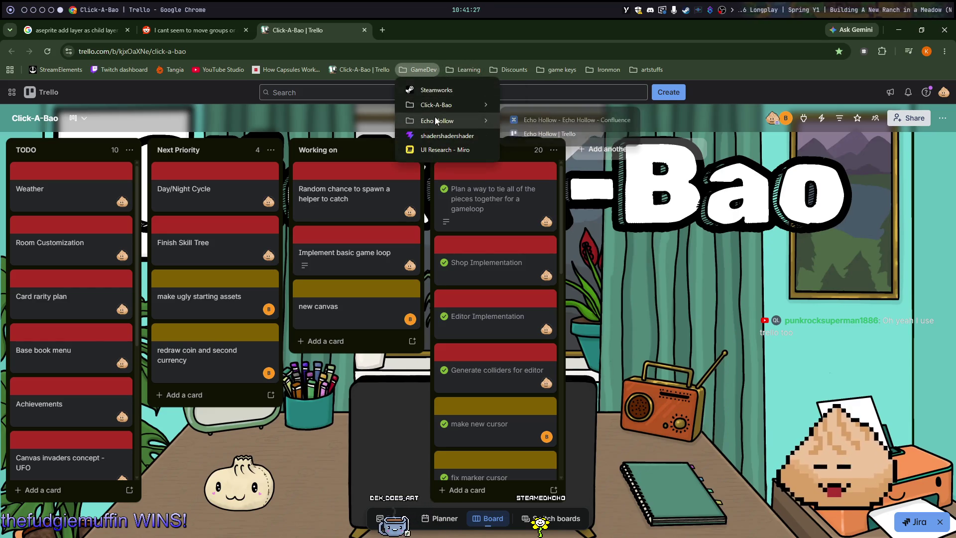
pyautogui.moveTo(463, 109)
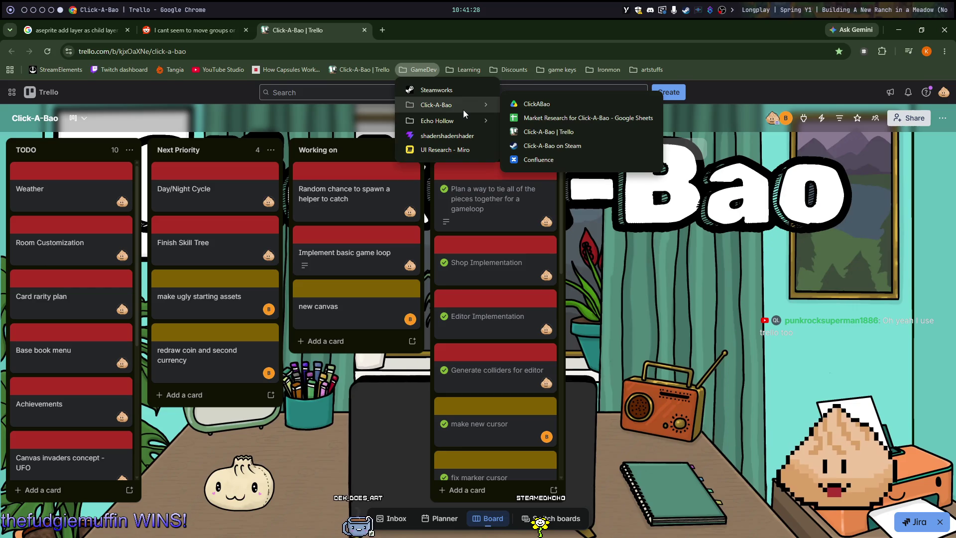
pyautogui.click(542, 160)
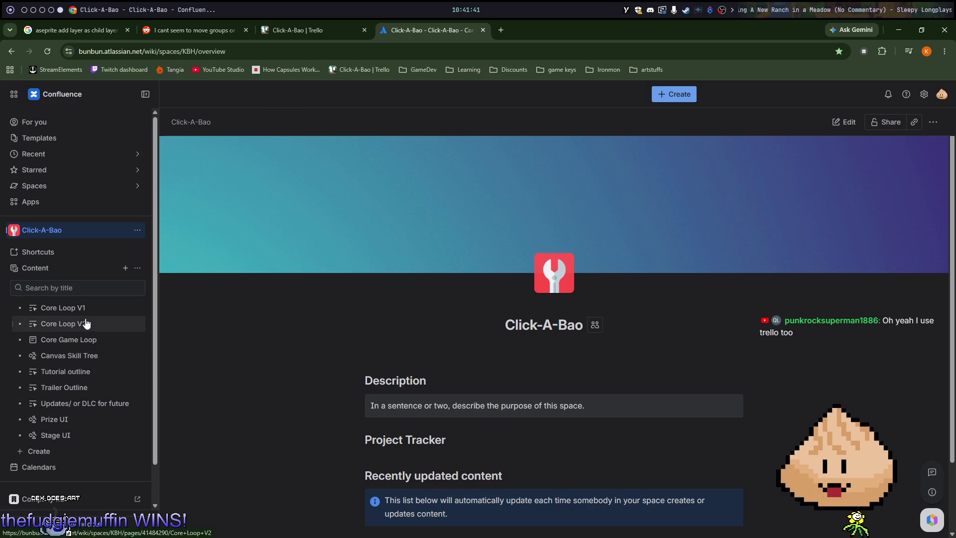
# Step: Open the Canvas Skill Tree whiteboard and pan around the skill tree
pyautogui.click(85, 323)
pyautogui.click(91, 356)
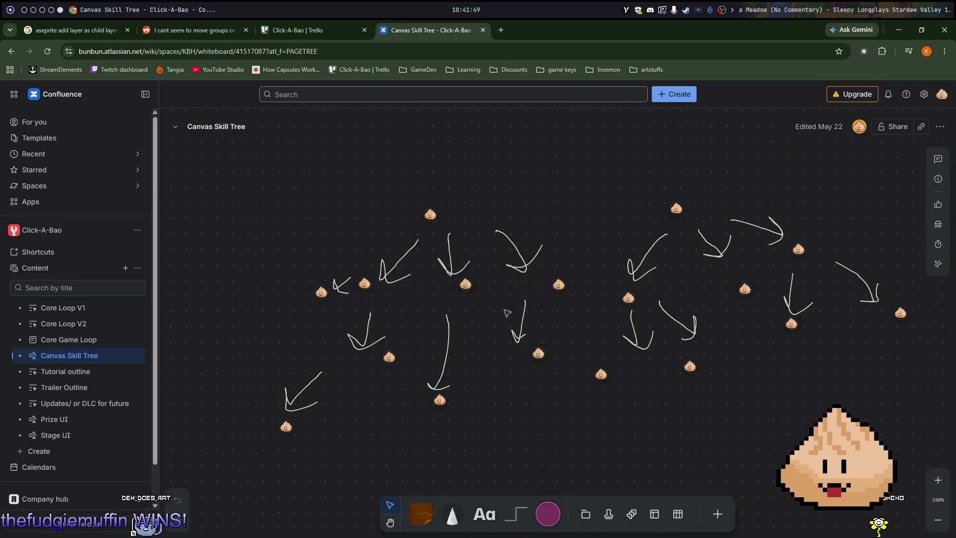
pyautogui.press('h')
pyautogui.scroll(5, 547, 264)
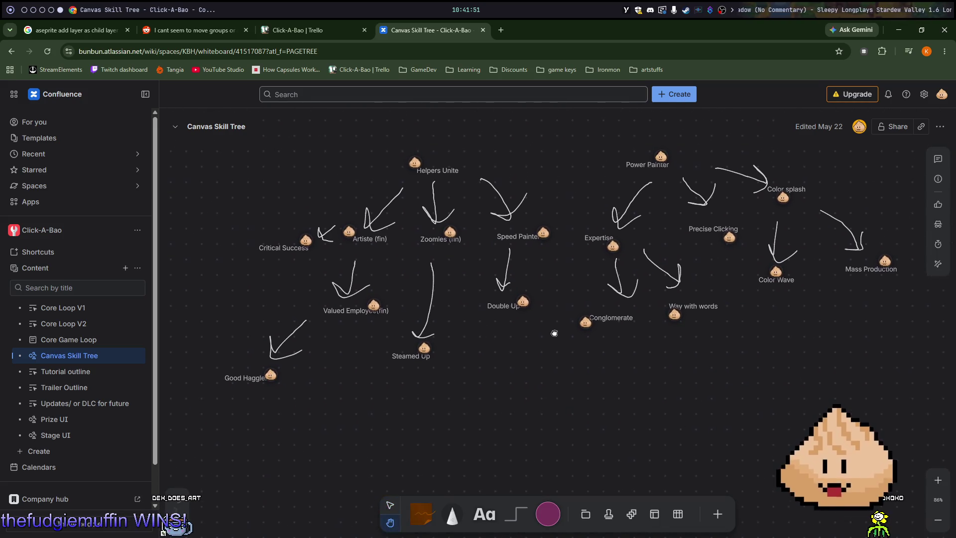
pyautogui.moveTo(524, 244); pyautogui.dragTo(555, 267)
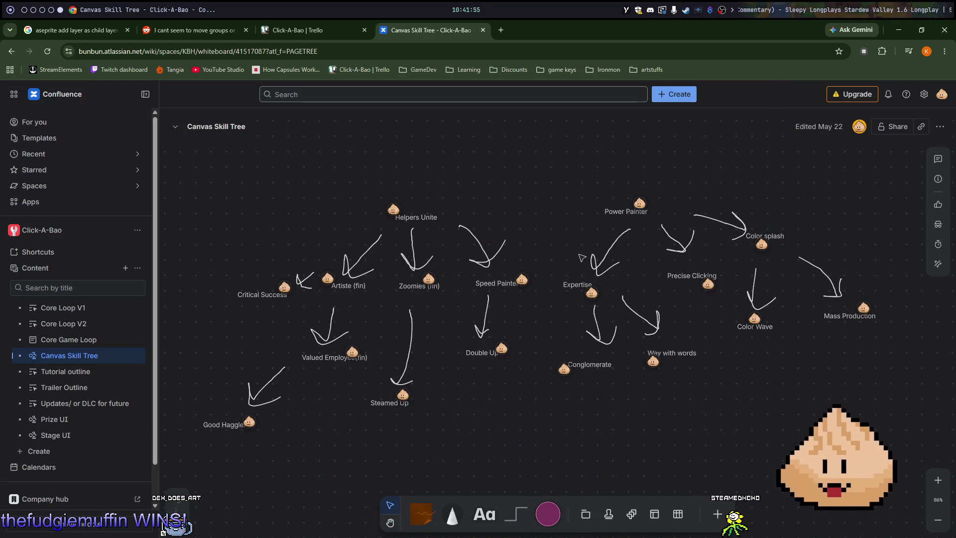
pyautogui.scroll(3, 555, 242)
pyautogui.hscroll(-3, 555, 242)
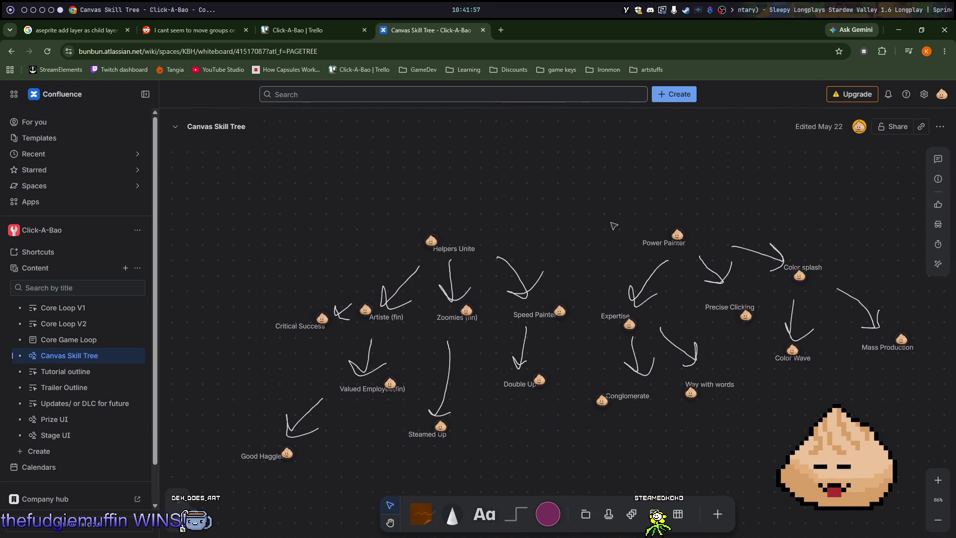
pyautogui.hscroll(2, 601, 217)
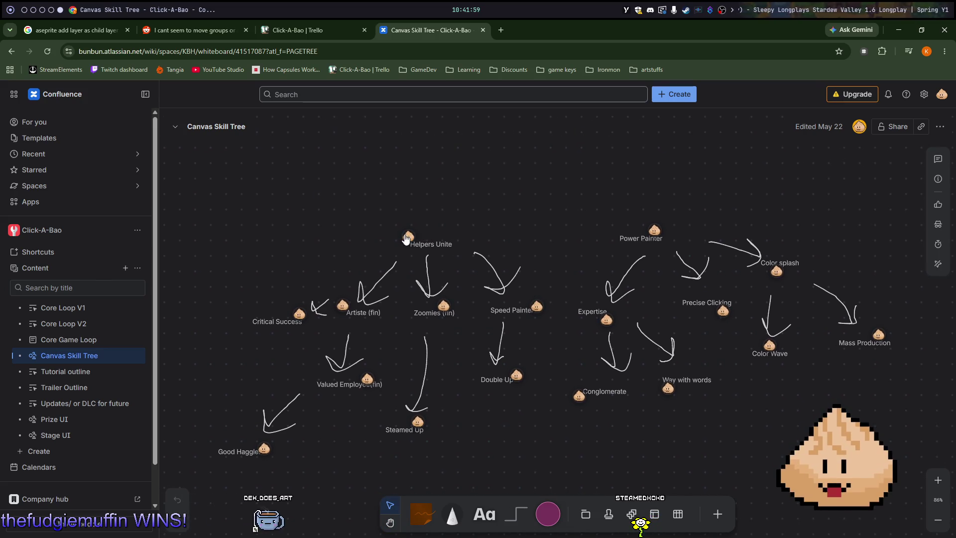
# Step: Read the comments on the Helpers Unite and Artiste skills, then open Core Loop V2
pyautogui.click(408, 238)
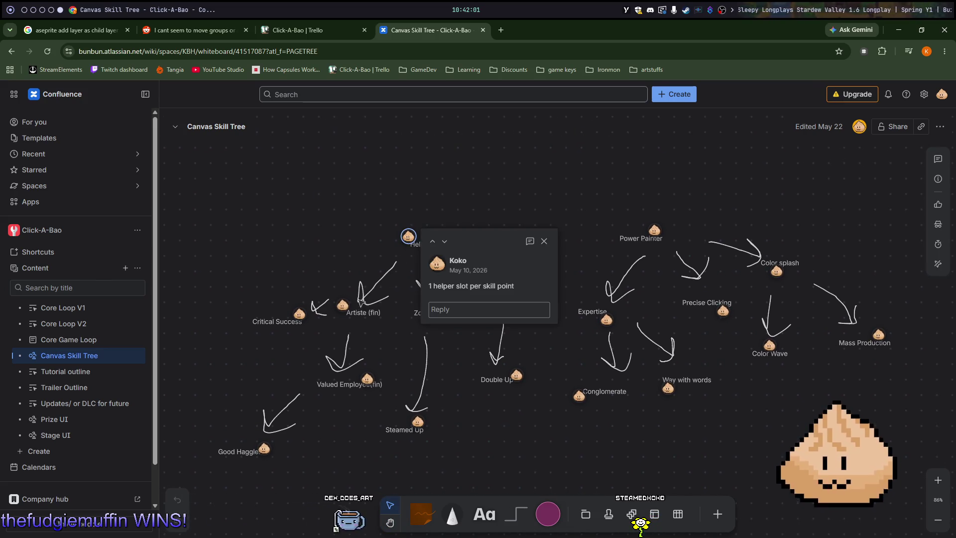
pyautogui.click(343, 305)
pyautogui.click(343, 305)
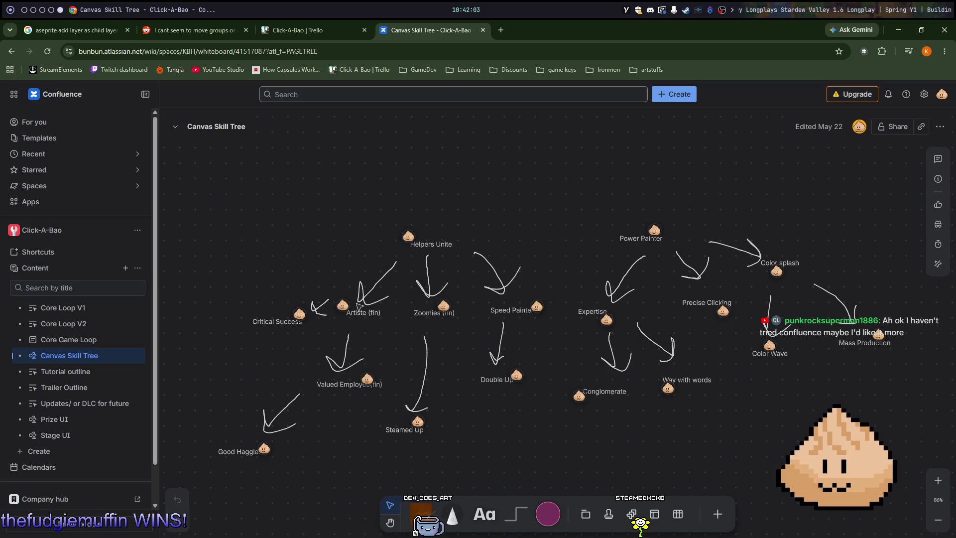
pyautogui.moveTo(69, 377)
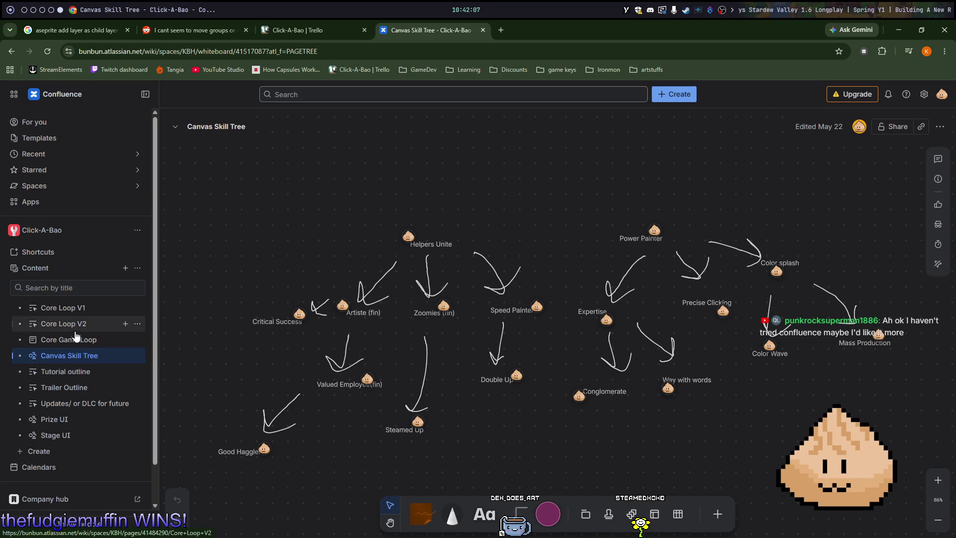
pyautogui.click(63, 324)
# Step: Scroll through the Core Loop V2 page
pyautogui.scroll(-10, 510, 333)
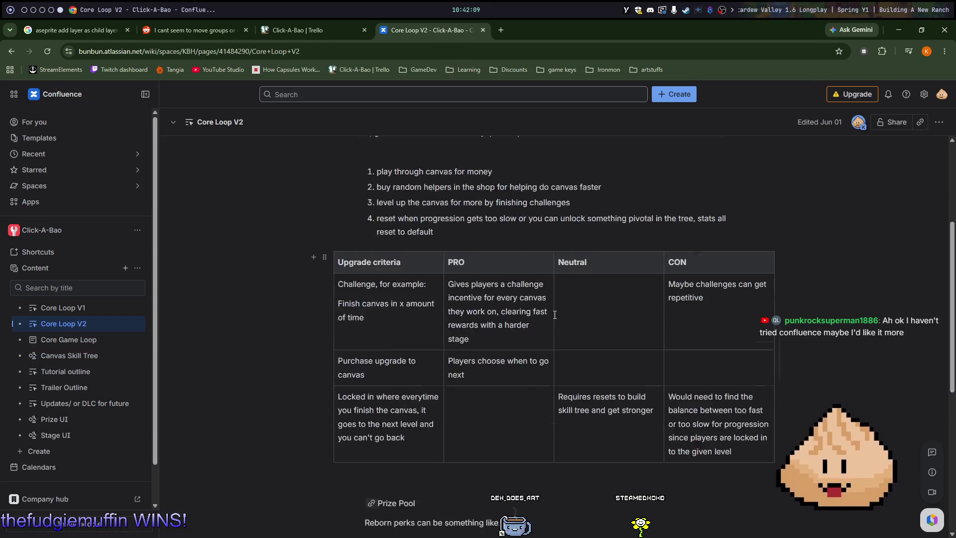
pyautogui.scroll(8, 563, 317)
pyautogui.scroll(3, 564, 317)
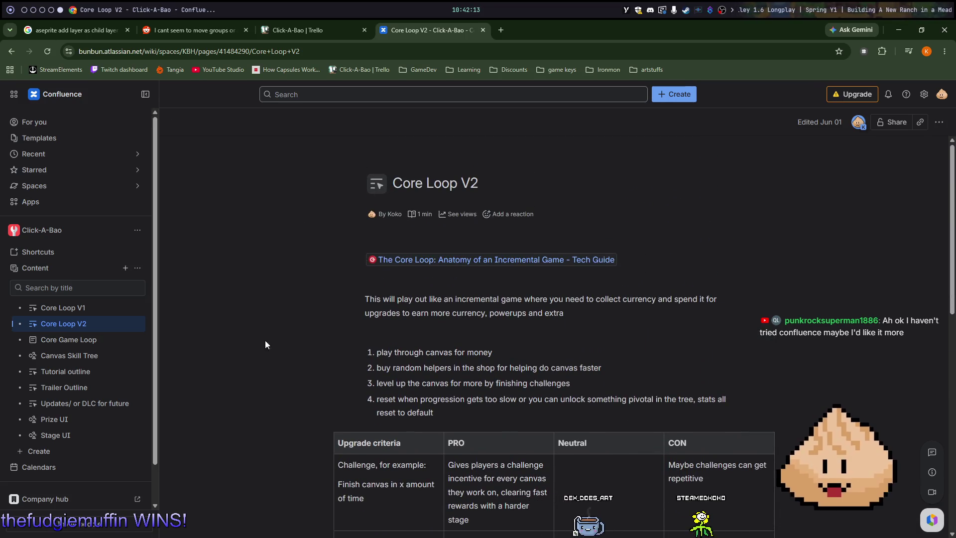
# Step: Cycle through the Trello, Reddit and Aseprite layer search tabs, ending back on the DEX card
pyautogui.click(330, 30)
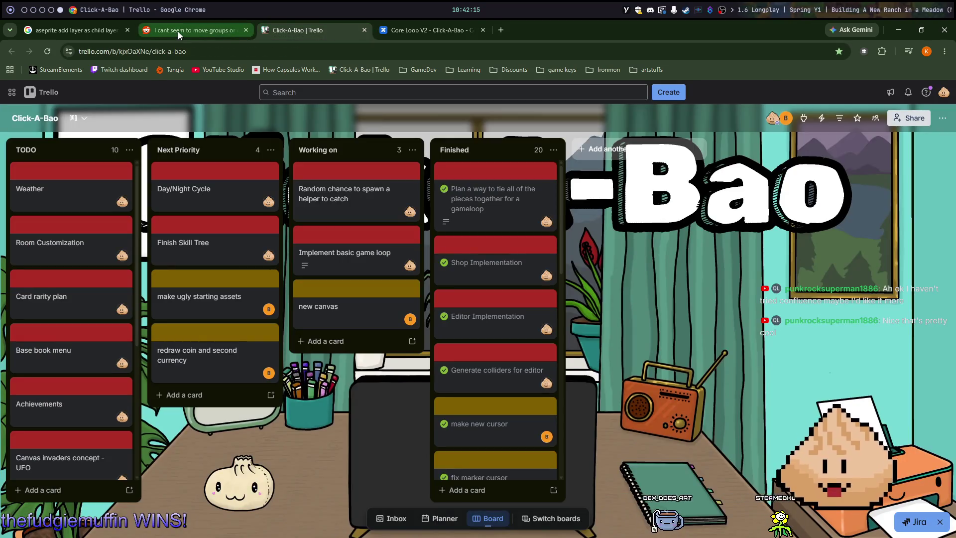
pyautogui.click(178, 31)
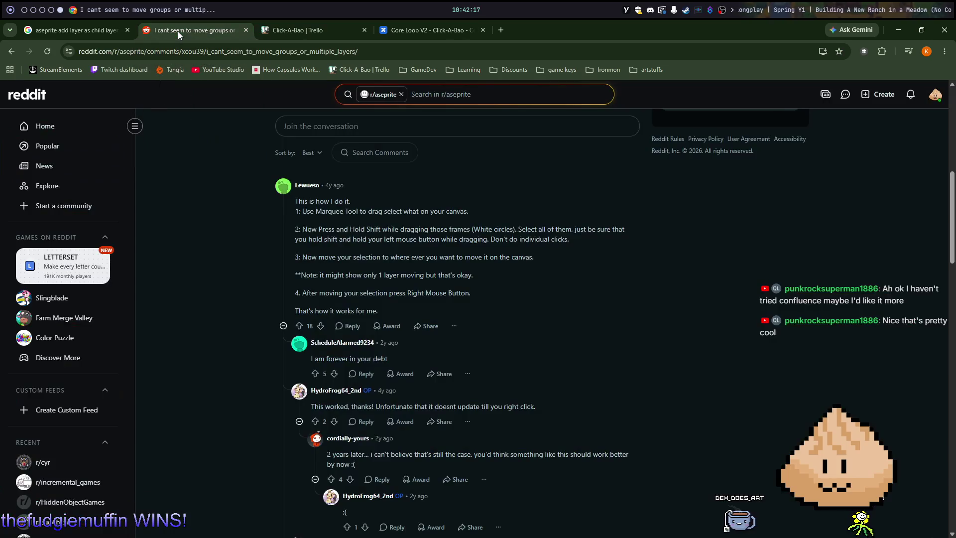
pyautogui.click(81, 30)
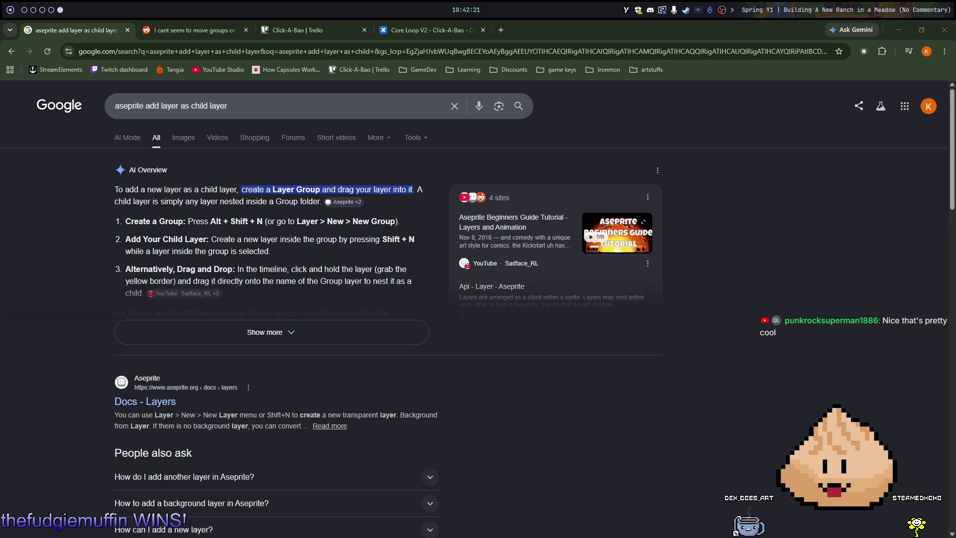
pyautogui.click(309, 30)
pyautogui.click(166, 35)
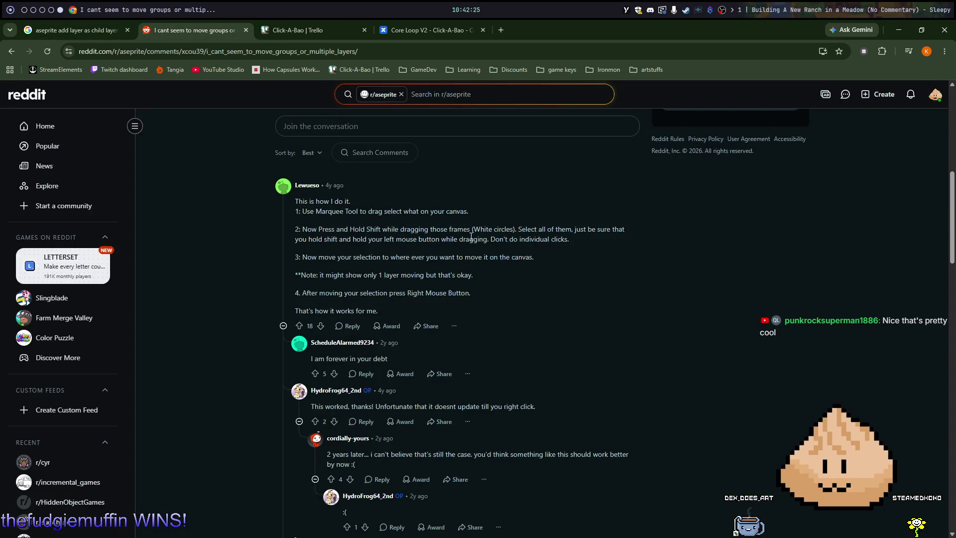
pyautogui.scroll(8, 478, 257)
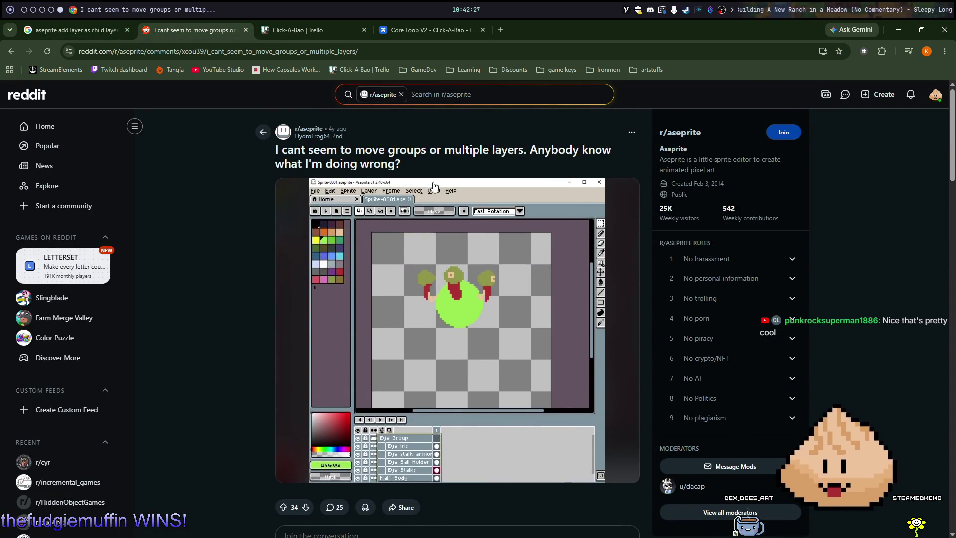
pyautogui.hotkey('ctrl', 'Tab')
pyautogui.hotkey('ctrl', 'Tab')
pyautogui.hotkey('ctrl', 'Tab')
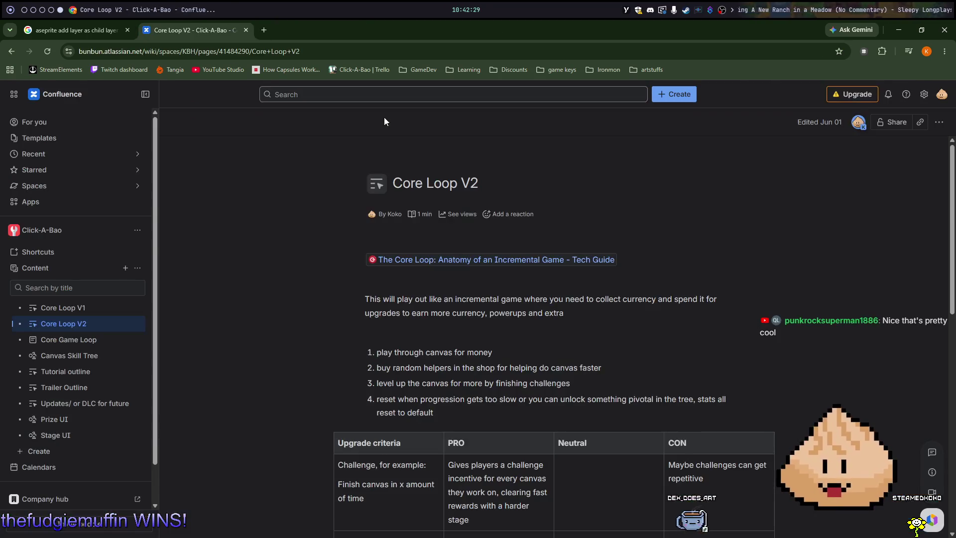
pyautogui.hotkey('ctrl', 'Tab')
# Step: Bring the Aseprite card forward and zoom out to see the whole card, UFO and star banner
pyautogui.hotkey('alt', 'Tab')
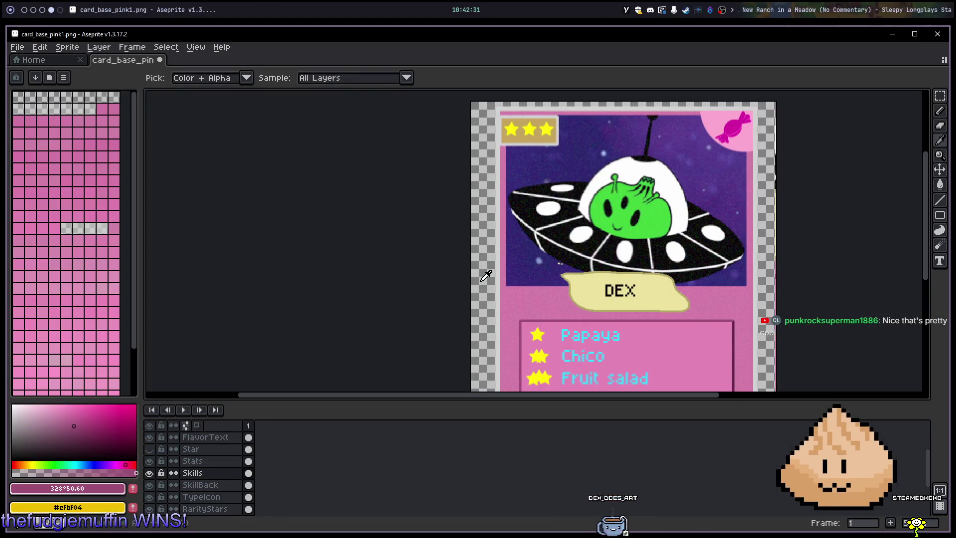
pyautogui.moveTo(751, 262)
pyautogui.mouseDown()
pyautogui.moveTo(686, 278)
pyautogui.moveTo(671, 296)
pyautogui.mouseUp()
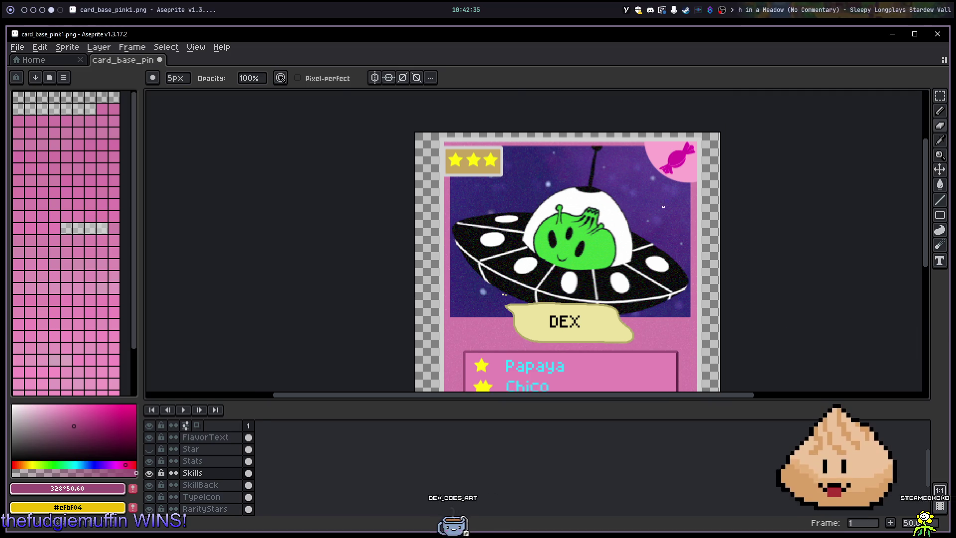
pyautogui.scroll(3, 664, 198)
pyautogui.moveTo(657, 179)
pyautogui.mouseDown()
pyautogui.moveTo(660, 321)
pyautogui.moveTo(608, 143)
pyautogui.moveTo(655, 214)
pyautogui.mouseUp()
pyautogui.scroll(-3, 632, 309)
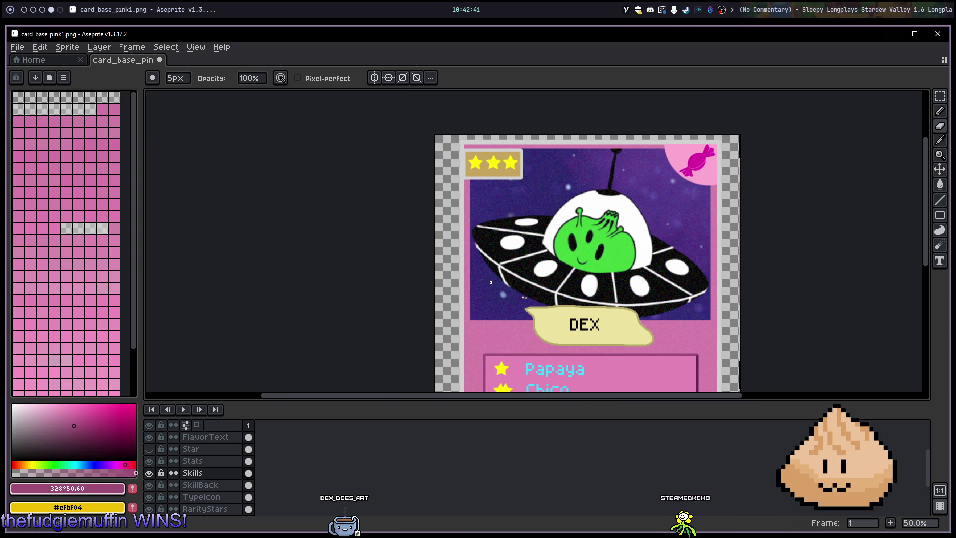
pyautogui.scroll(2, 496, 311)
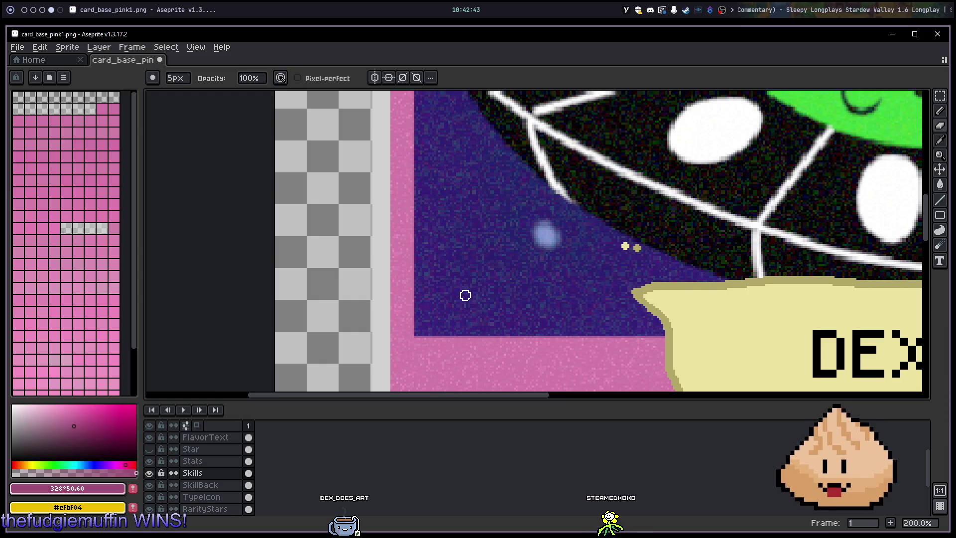
pyautogui.moveTo(459, 271)
pyautogui.mouseDown()
pyautogui.moveTo(465, 305)
pyautogui.moveTo(453, 367)
pyautogui.moveTo(429, 390)
pyautogui.mouseUp()
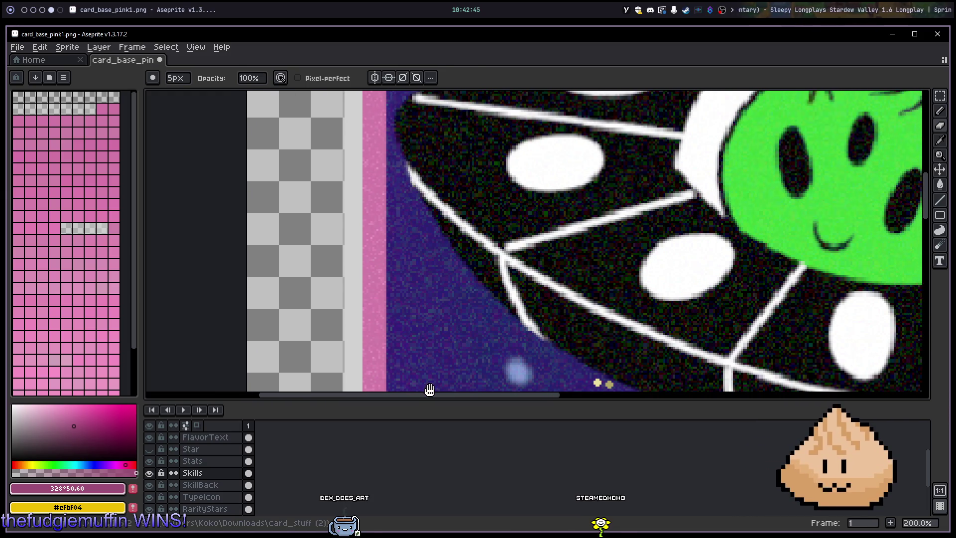
pyautogui.moveTo(422, 187)
pyautogui.mouseDown()
pyautogui.moveTo(447, 235)
pyautogui.moveTo(435, 321)
pyautogui.moveTo(438, 310)
pyautogui.mouseUp()
pyautogui.moveTo(473, 174)
pyautogui.mouseDown()
pyautogui.moveTo(476, 213)
pyautogui.moveTo(447, 319)
pyautogui.mouseUp()
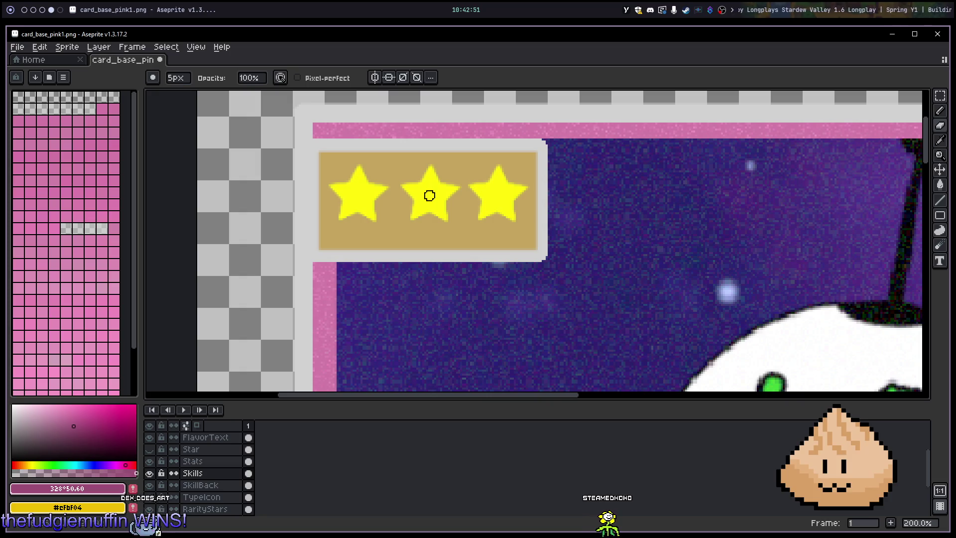
pyautogui.moveTo(555, 351)
pyautogui.mouseDown()
pyautogui.moveTo(531, 279)
pyautogui.moveTo(525, 175)
pyautogui.mouseUp()
pyautogui.scroll(-1, 530, 252)
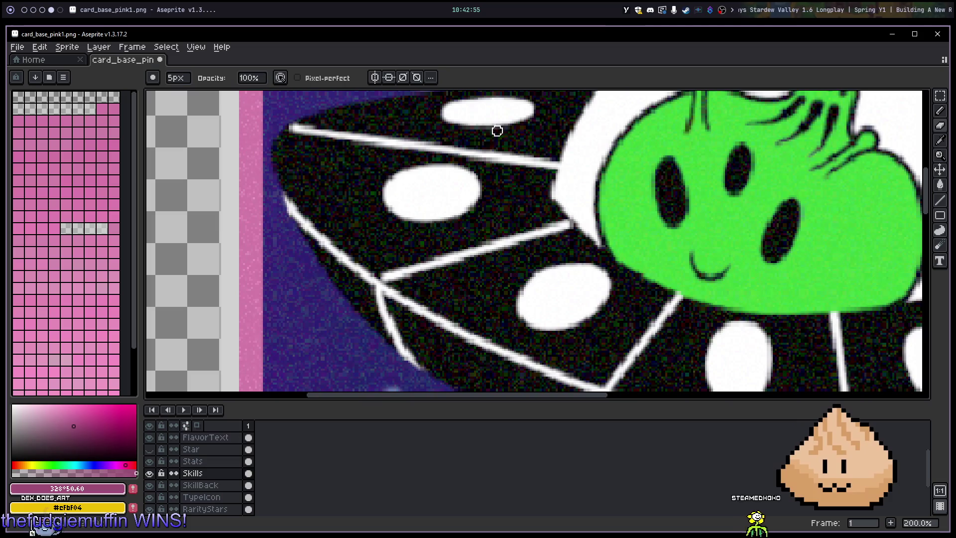
pyautogui.scroll(1, 495, 162)
pyautogui.scroll(-1, 495, 163)
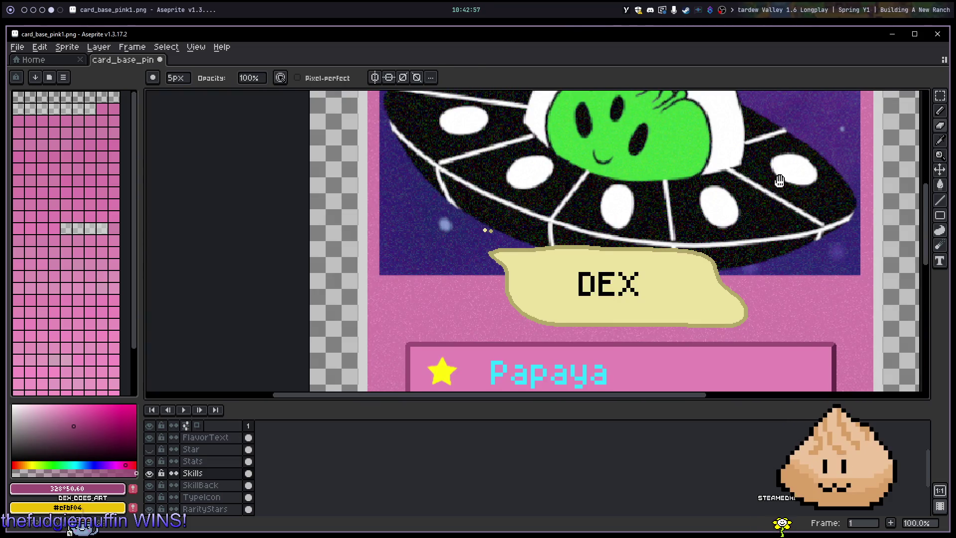
# Step: Zoom in to inspect the UFO edge, sky border, alien head, pink moon and three-star box
pyautogui.moveTo(780, 180); pyautogui.dragTo(673, 199)
pyautogui.scroll(3, 726, 257)
pyautogui.moveTo(754, 252)
pyautogui.mouseDown()
pyautogui.moveTo(688, 177)
pyautogui.moveTo(655, 161)
pyautogui.moveTo(640, 188)
pyautogui.mouseUp()
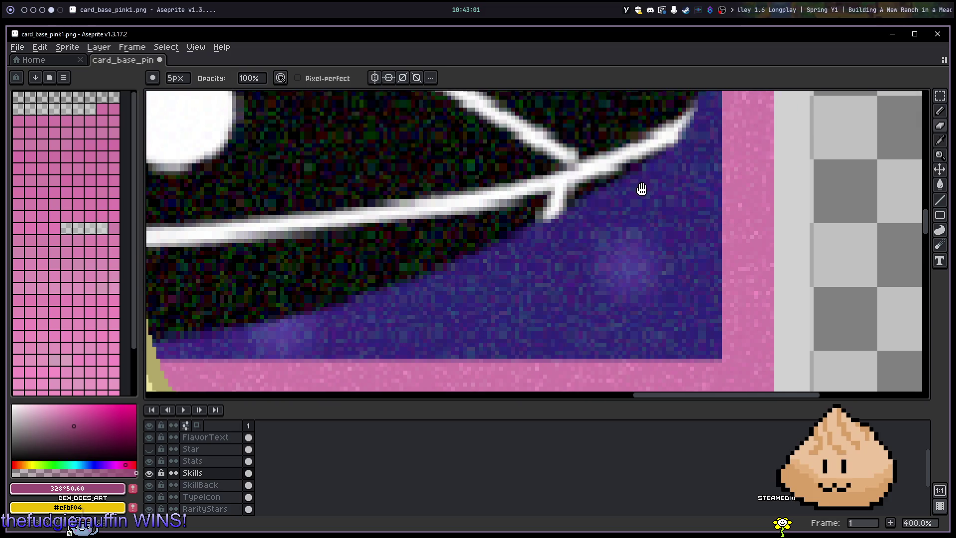
pyautogui.scroll(-2, 634, 194)
pyautogui.moveTo(648, 155); pyautogui.dragTo(617, 292)
pyautogui.moveTo(602, 203); pyautogui.dragTo(576, 359)
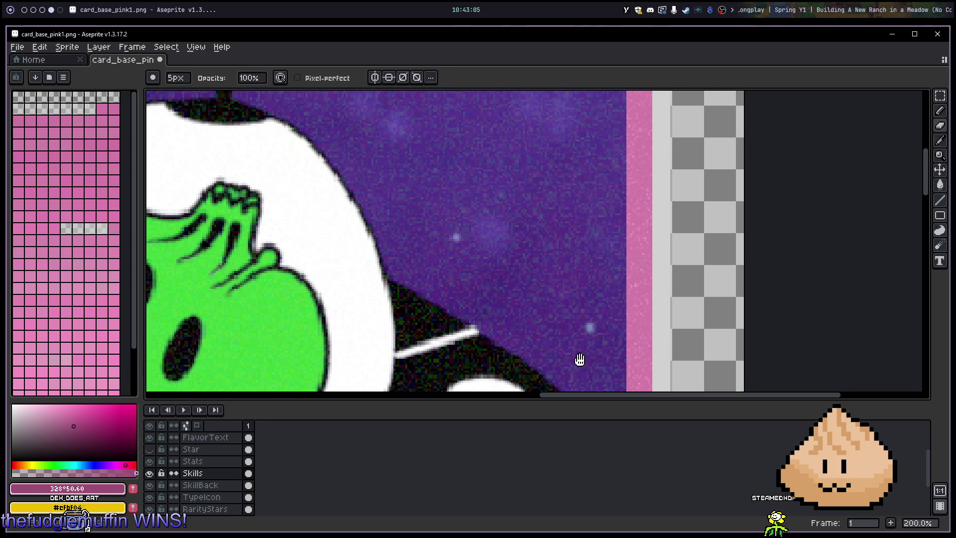
pyautogui.moveTo(593, 187); pyautogui.dragTo(598, 334)
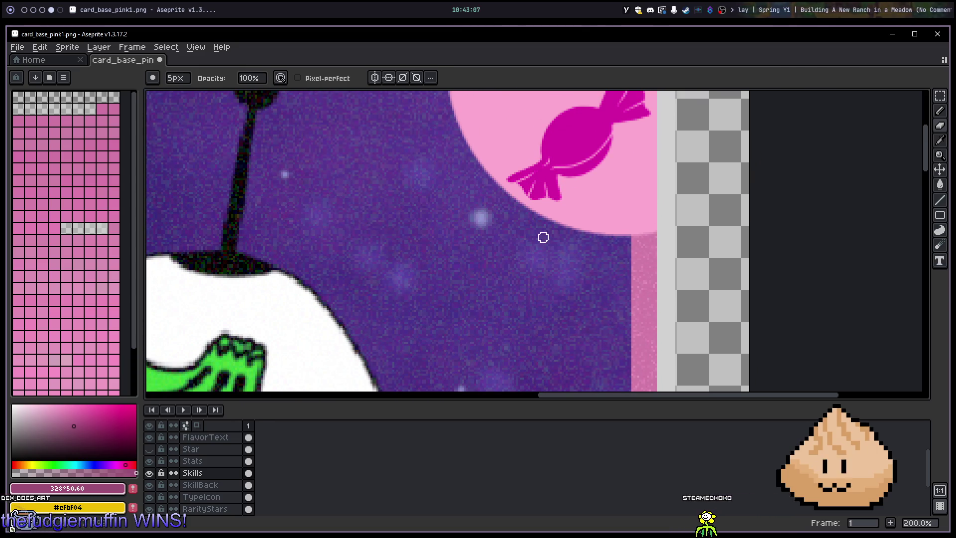
pyautogui.moveTo(543, 237); pyautogui.dragTo(540, 294)
pyautogui.moveTo(506, 262)
pyautogui.mouseDown()
pyautogui.moveTo(569, 285)
pyautogui.moveTo(640, 289)
pyautogui.mouseUp()
pyautogui.moveTo(410, 245)
pyautogui.mouseDown()
pyautogui.moveTo(508, 259)
pyautogui.moveTo(629, 247)
pyautogui.mouseUp()
pyautogui.moveTo(440, 263); pyautogui.dragTo(540, 248)
# Step: Look over the lower panel, skills box and star box, then select the TypeBack layer
pyautogui.scroll(-4, 540, 248)
pyautogui.scroll(4, 490, 240)
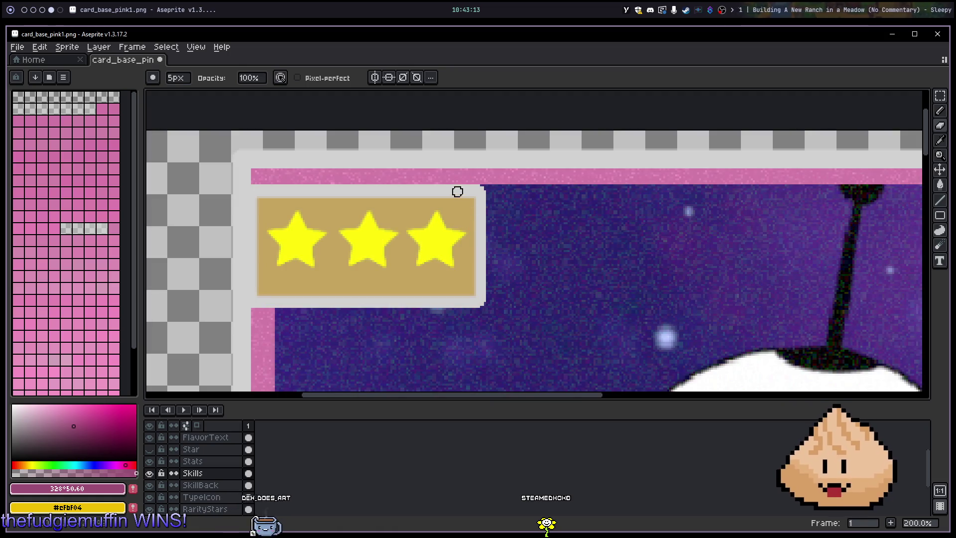
pyautogui.scroll(-4, 454, 190)
pyautogui.scroll(1, 572, 289)
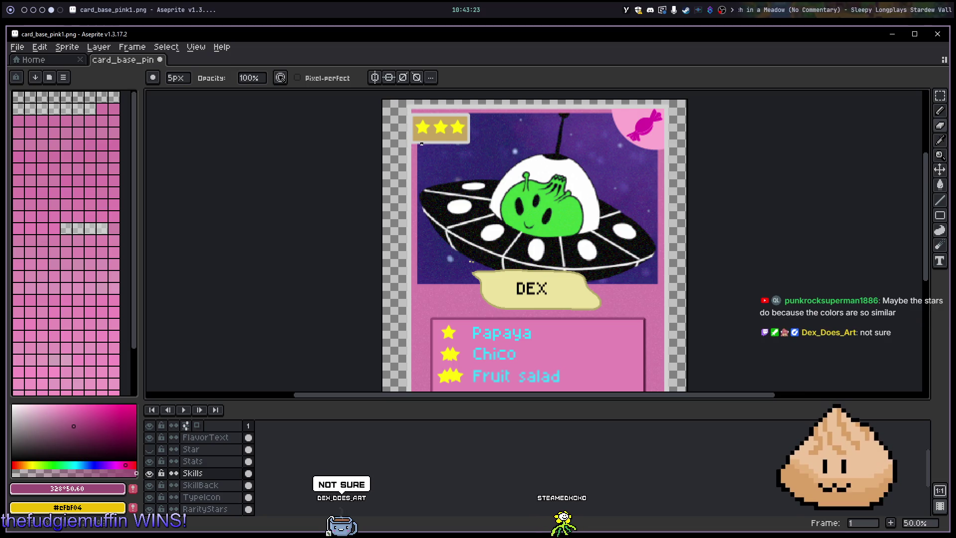
pyautogui.scroll(2, 430, 136)
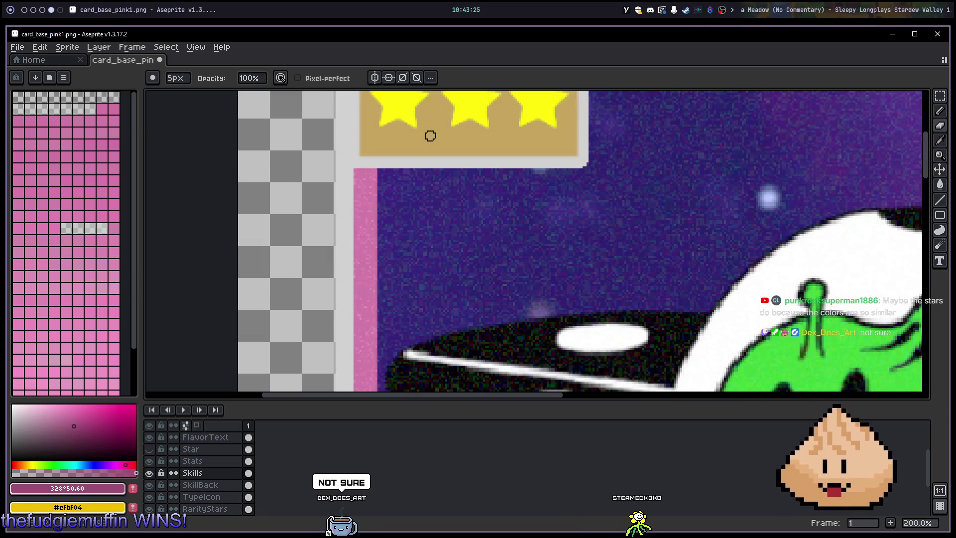
pyautogui.scroll(-2, 567, 272)
pyautogui.moveTo(567, 273)
pyautogui.mouseDown()
pyautogui.moveTo(556, 245)
pyautogui.moveTo(560, 259)
pyautogui.mouseUp()
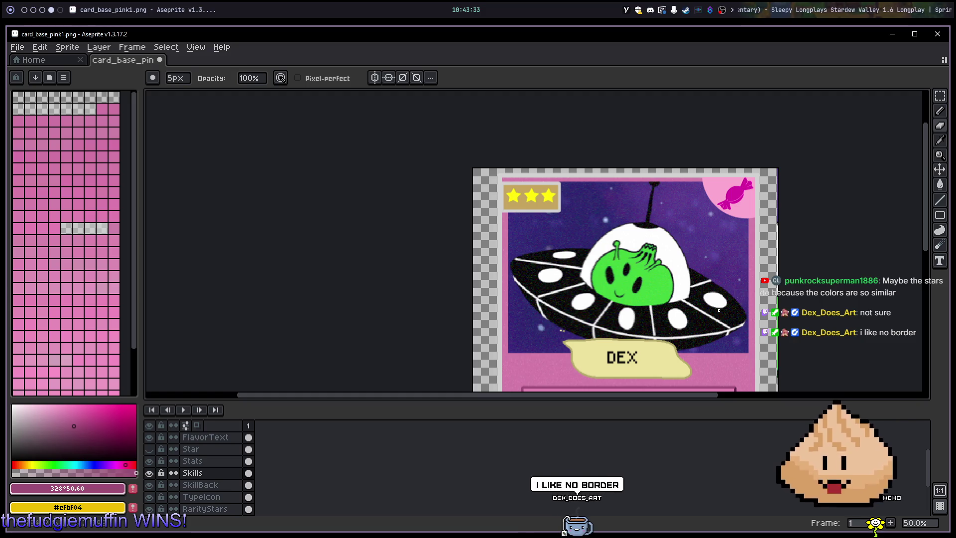
pyautogui.moveTo(725, 365); pyautogui.dragTo(684, 288)
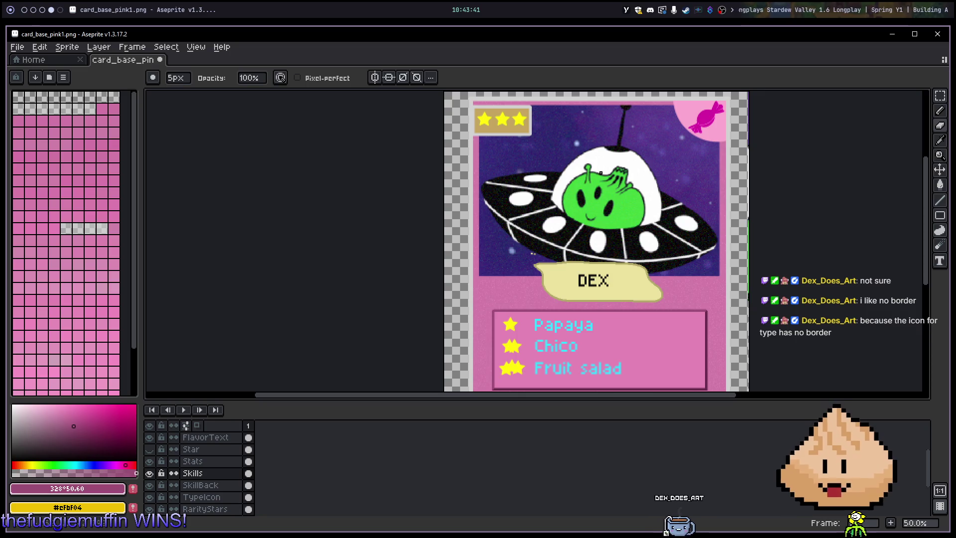
pyautogui.scroll(3, 675, 123)
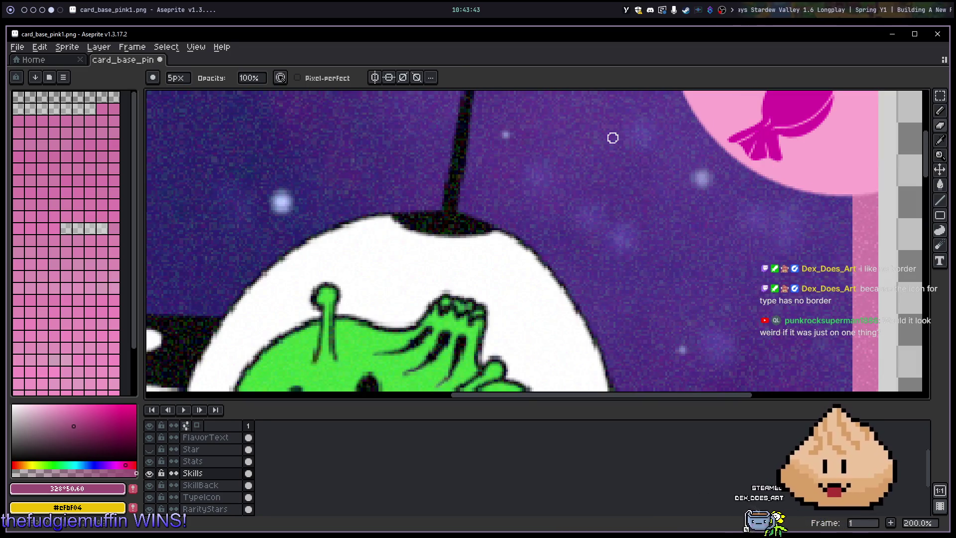
pyautogui.moveTo(478, 210); pyautogui.dragTo(662, 246)
pyautogui.scroll(-2, 596, 224)
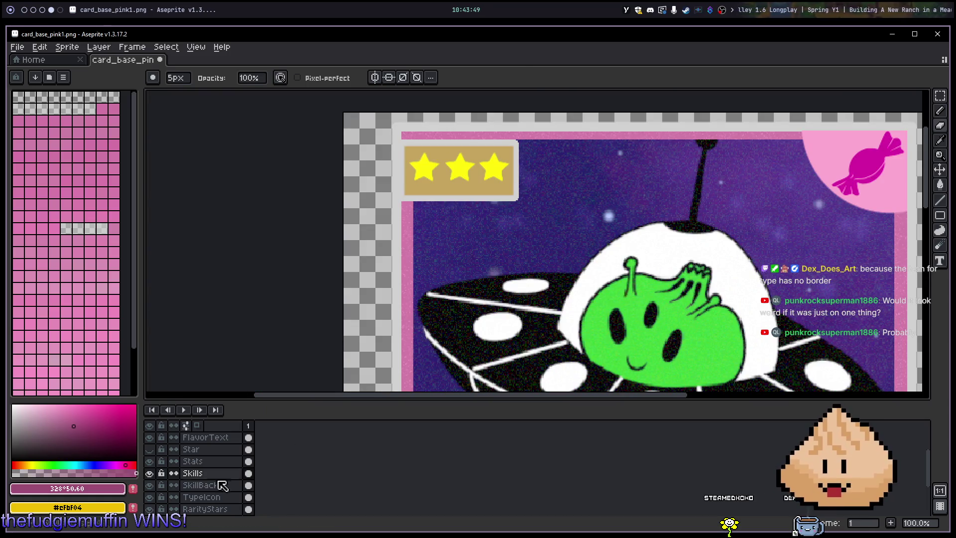
pyautogui.scroll(3, 211, 466)
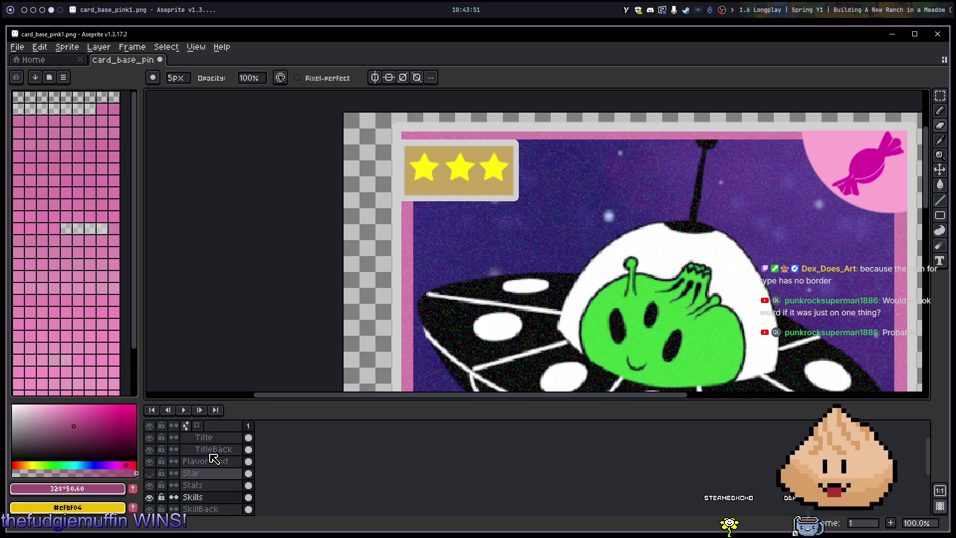
pyautogui.scroll(-7, 213, 463)
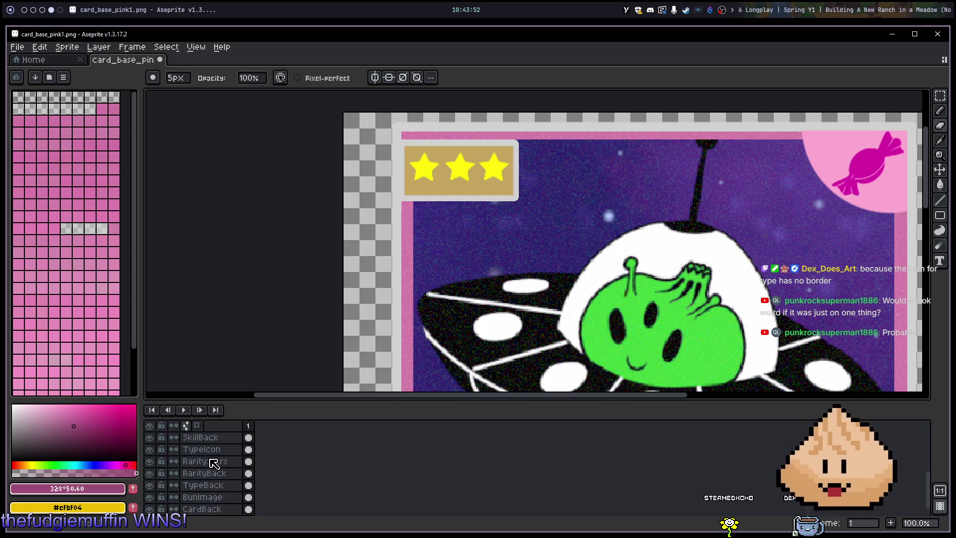
pyautogui.click(221, 486)
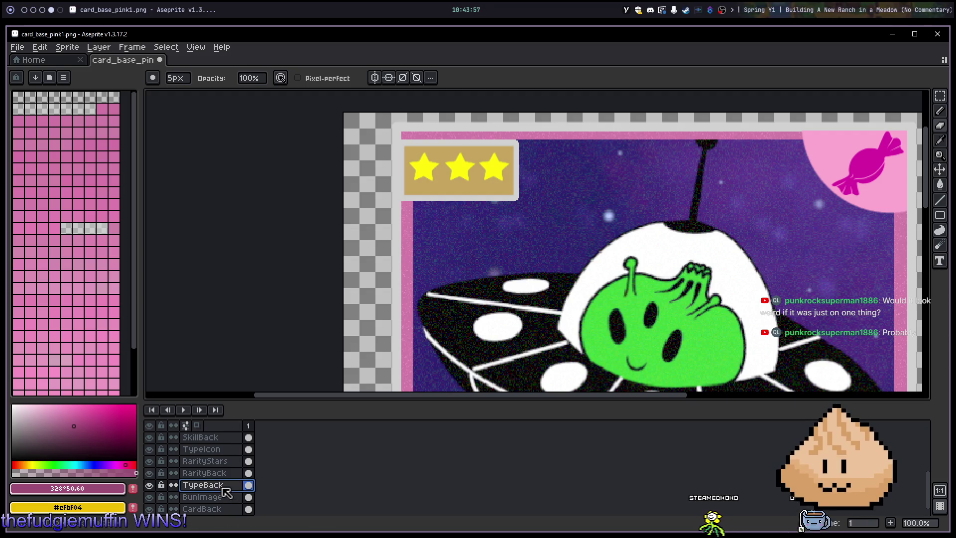
# Step: On the RarityBack layer, eyedrop the box's tan and bucket-fill its grey border
pyautogui.click(220, 474)
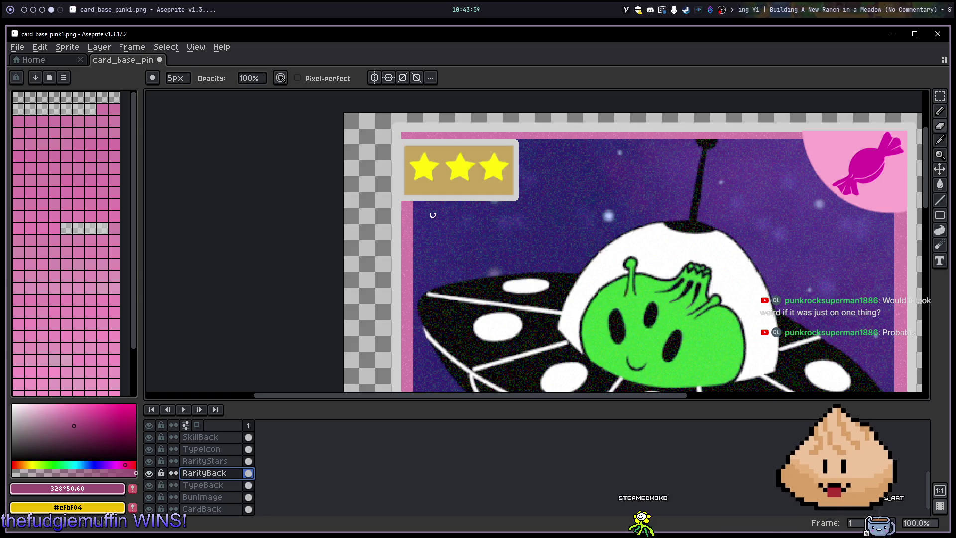
pyautogui.keyDown('alt'); pyautogui.click(498, 179); pyautogui.keyUp('alt')
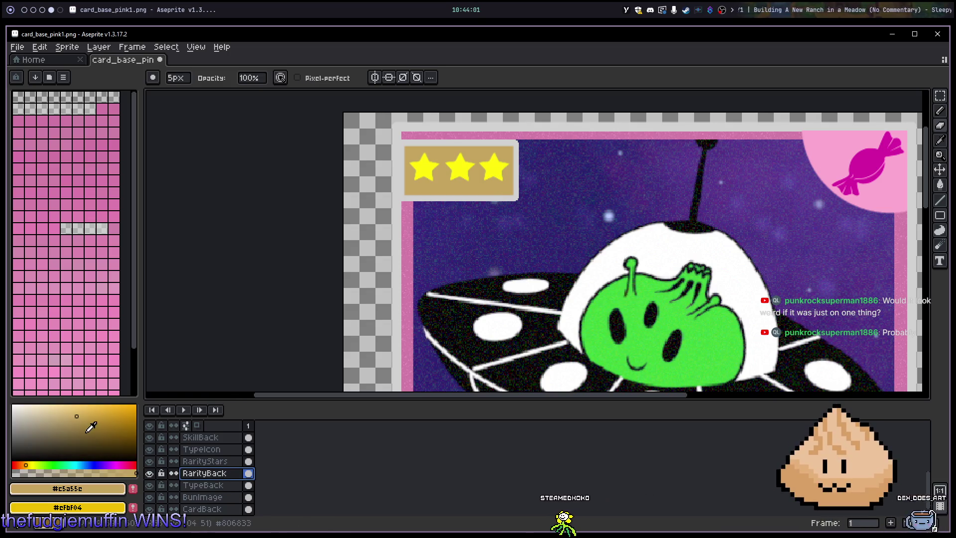
pyautogui.press('g')
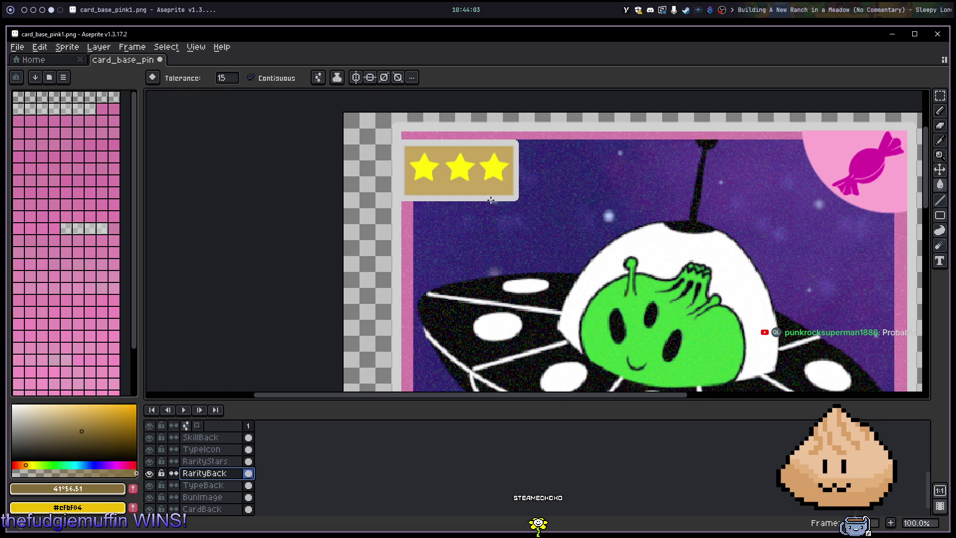
pyautogui.click(487, 198)
# Step: Pick a slightly different tan shade and fill the light strip along the box edge
pyautogui.scroll(8, 513, 187)
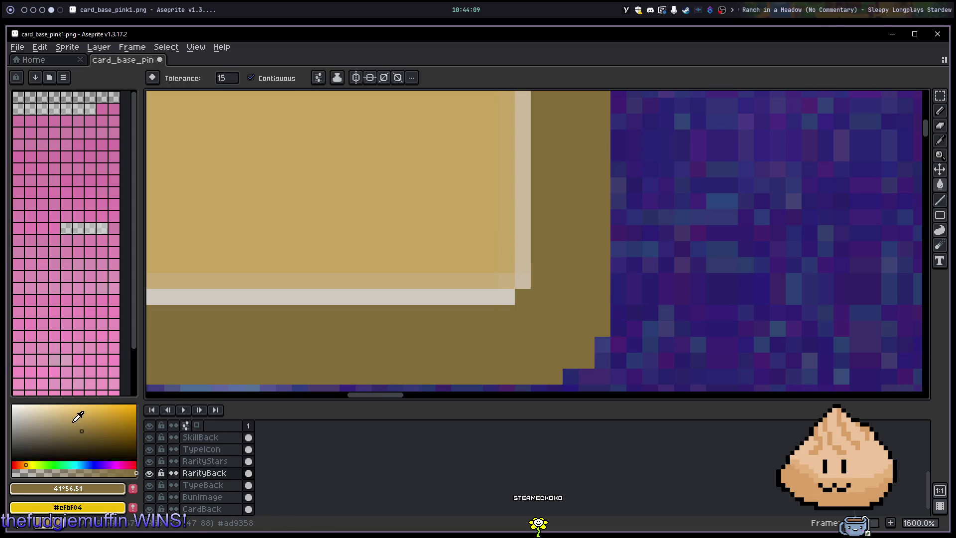
pyautogui.click(73, 421)
pyautogui.keyDown('alt'); pyautogui.click(440, 212); pyautogui.keyUp('alt')
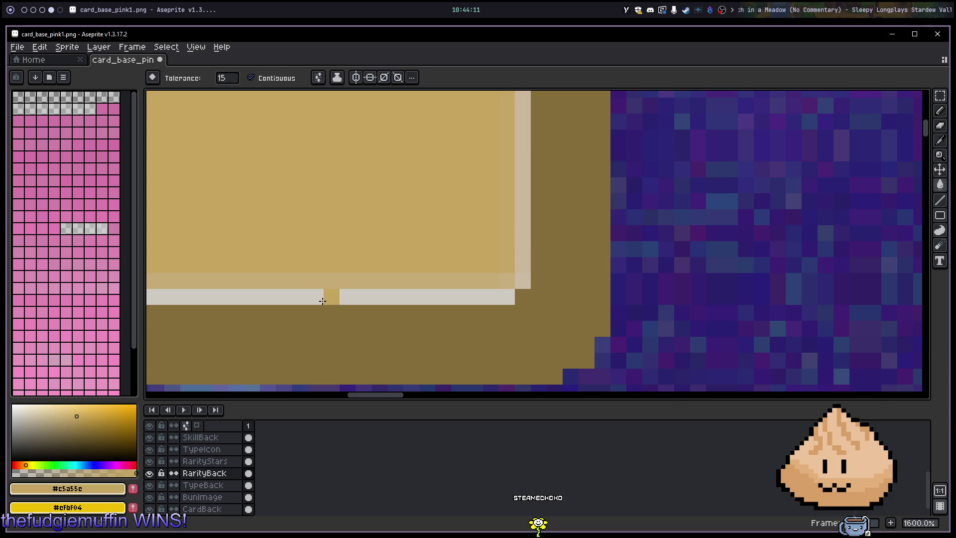
pyautogui.click(80, 423)
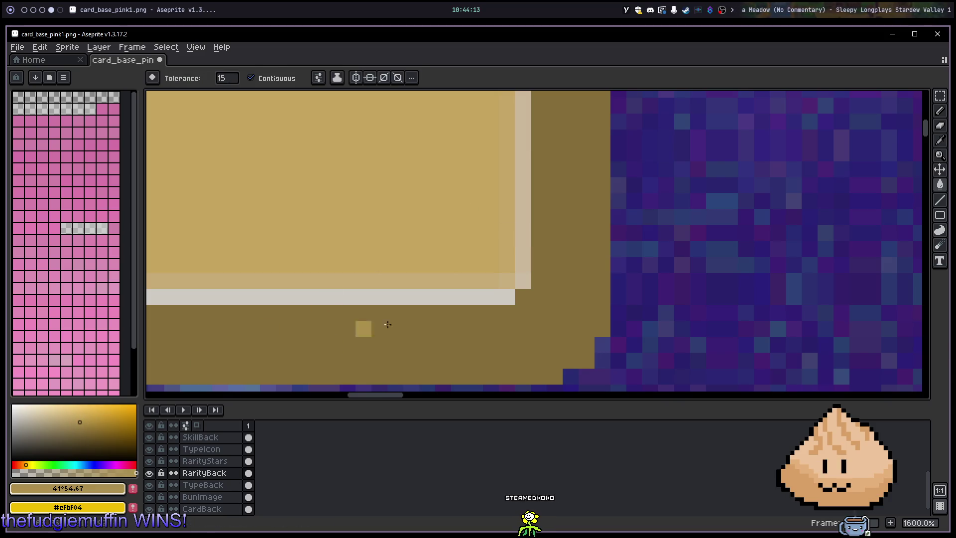
pyautogui.click(516, 240)
pyautogui.scroll(-4, 459, 200)
pyautogui.moveTo(459, 201)
pyautogui.mouseDown()
pyautogui.moveTo(457, 184)
pyautogui.moveTo(527, 172)
pyautogui.mouseUp()
pyautogui.scroll(5, 518, 219)
pyautogui.click(496, 205)
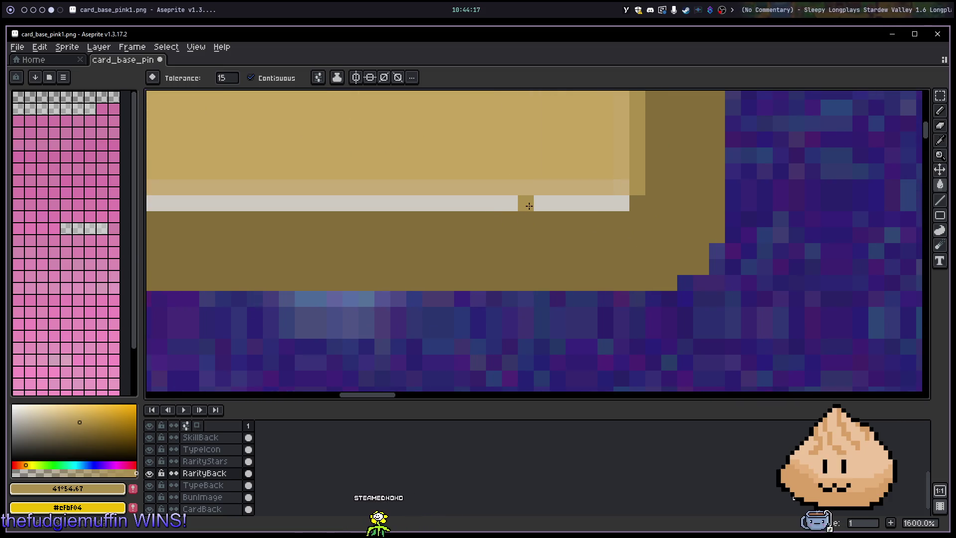
pyautogui.click(497, 205)
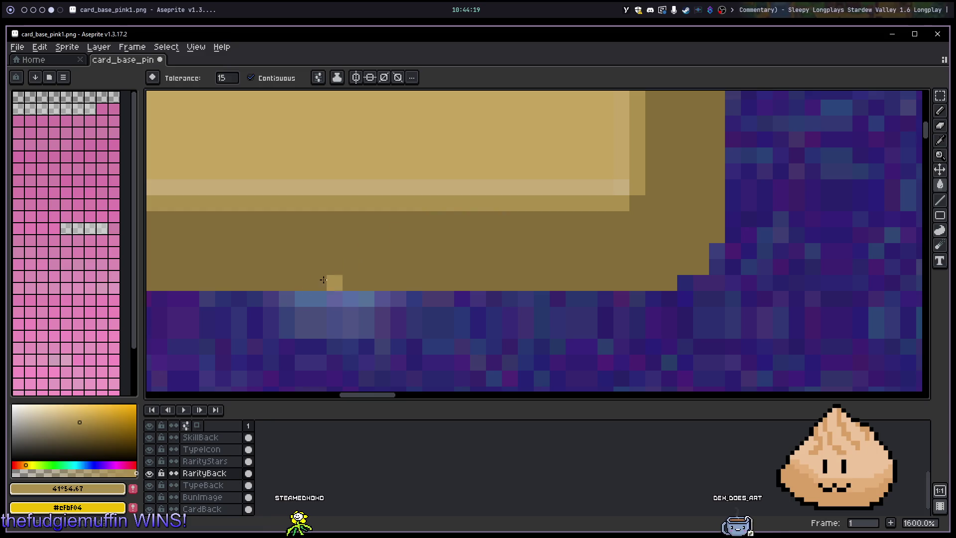
# Step: Sample the light tan and fill the remaining light strips and square on the box top
pyautogui.keyDown('alt'); pyautogui.click(493, 143); pyautogui.keyUp('alt')
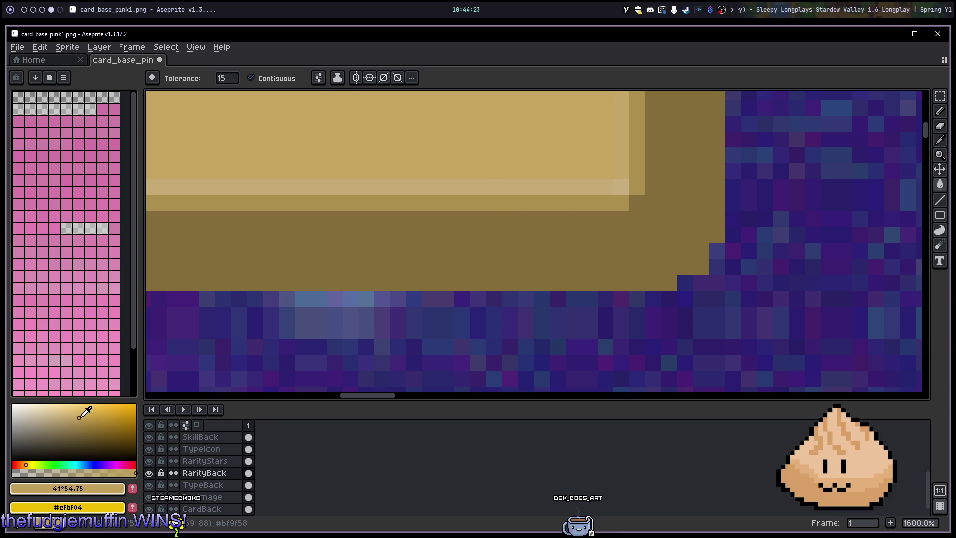
pyautogui.click(565, 195)
pyautogui.scroll(-7, 795, 177)
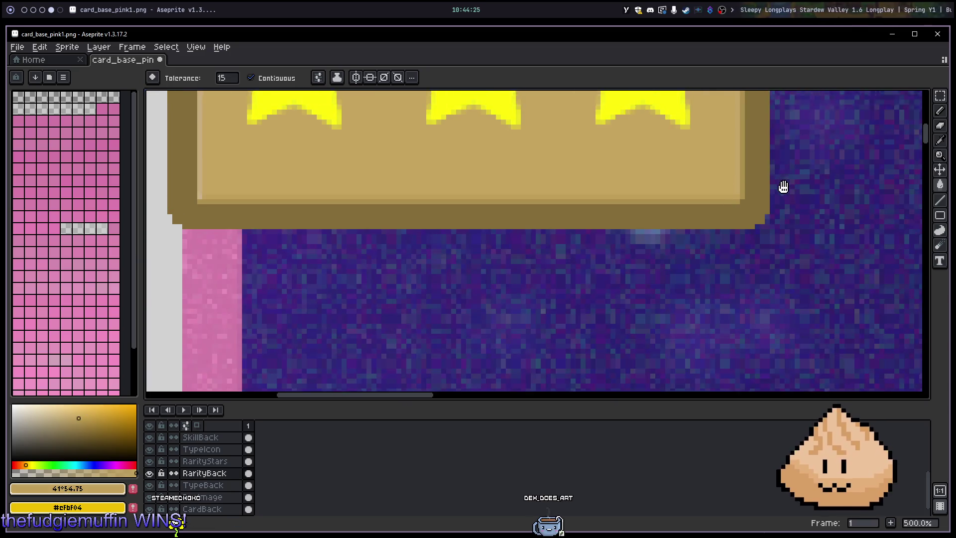
pyautogui.scroll(3, 714, 204)
pyautogui.click(710, 219)
pyautogui.scroll(-3, 762, 247)
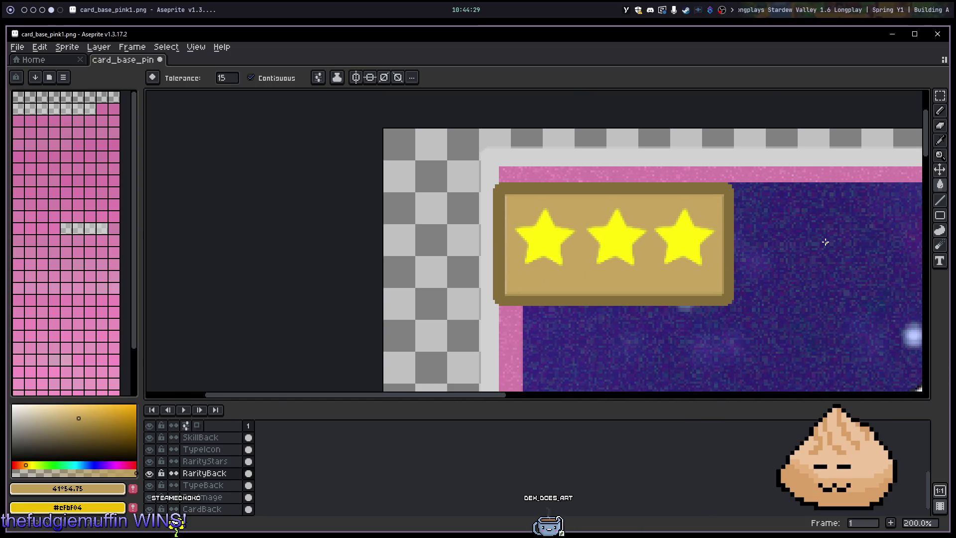
pyautogui.moveTo(784, 227)
pyautogui.mouseDown()
pyautogui.moveTo(762, 166)
pyautogui.moveTo(765, 195)
pyautogui.mouseUp()
pyautogui.scroll(5, 707, 175)
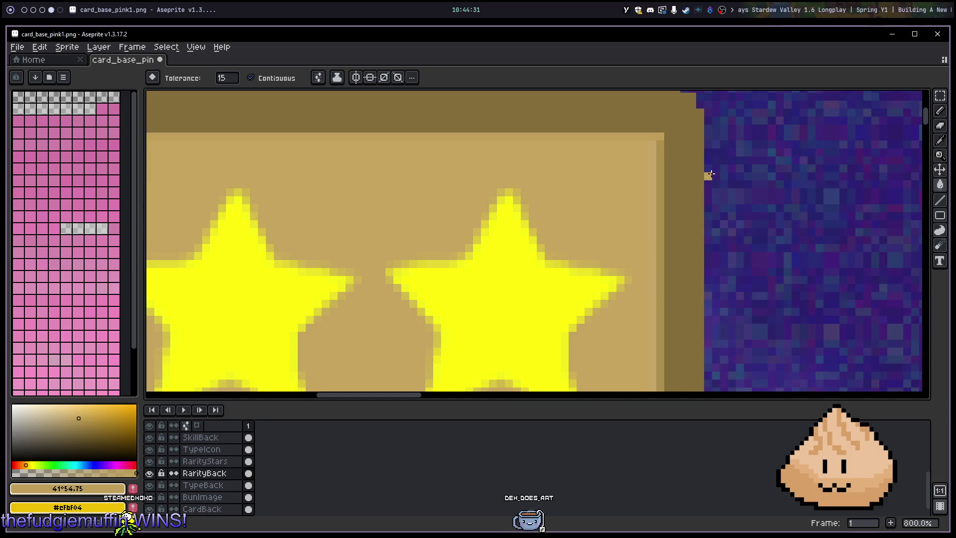
pyautogui.scroll(-4, 693, 184)
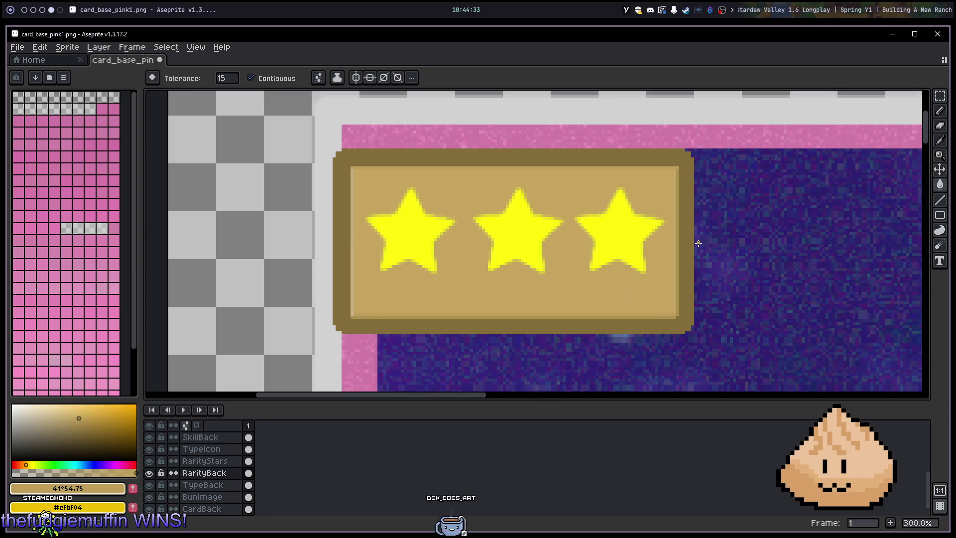
pyautogui.scroll(2, 348, 233)
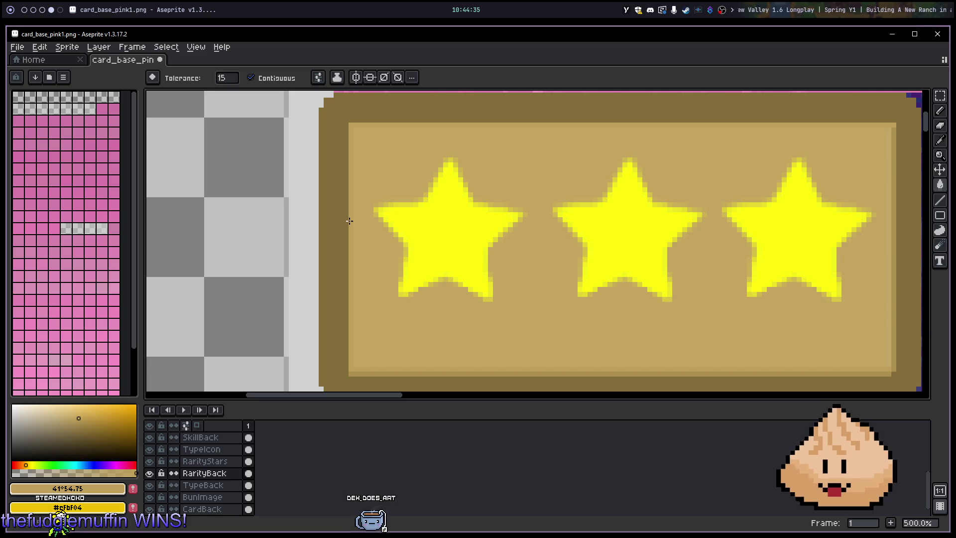
pyautogui.moveTo(562, 281)
pyautogui.mouseDown()
pyautogui.moveTo(540, 230)
pyautogui.moveTo(528, 235)
pyautogui.mouseUp()
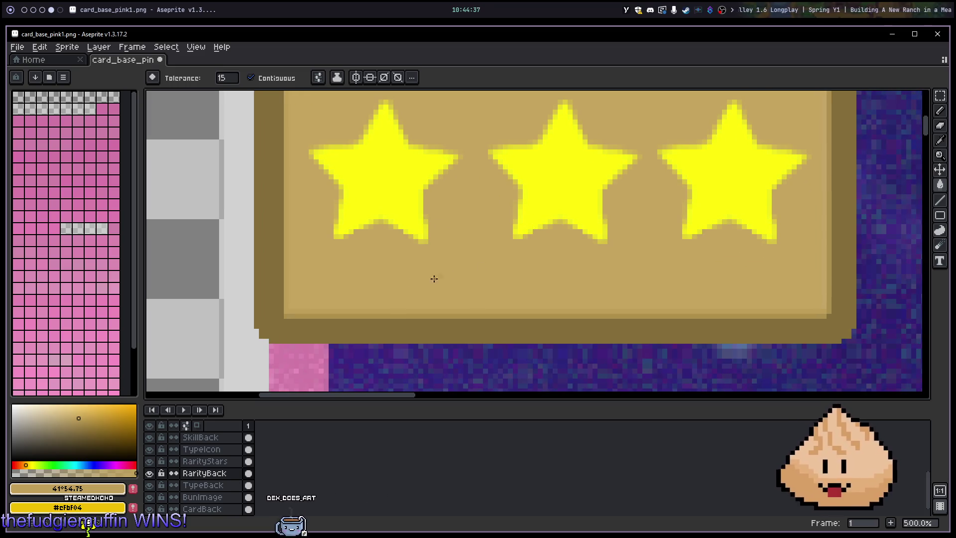
pyautogui.scroll(2, 314, 299)
pyautogui.scroll(-3, 324, 298)
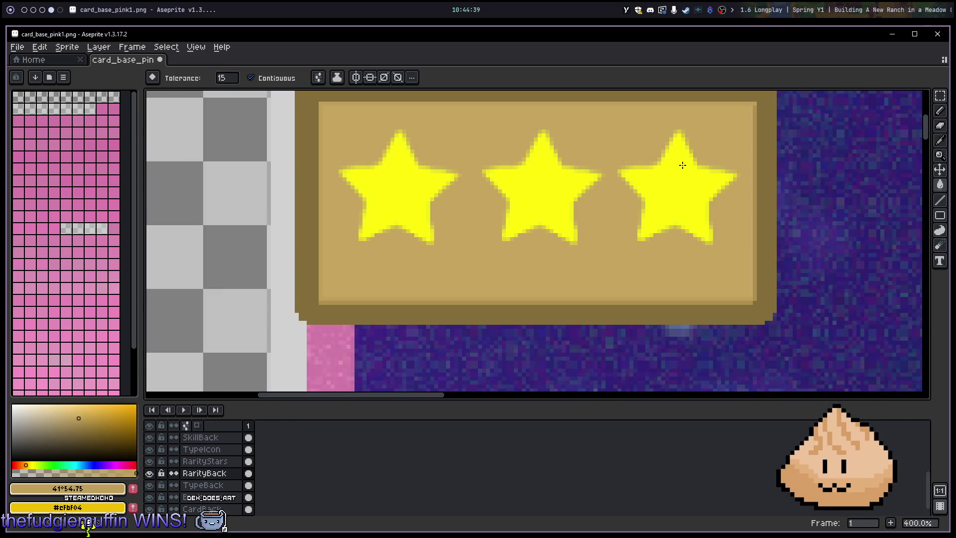
pyautogui.scroll(-3, 623, 241)
pyautogui.scroll(2, 694, 239)
pyautogui.scroll(-2, 697, 244)
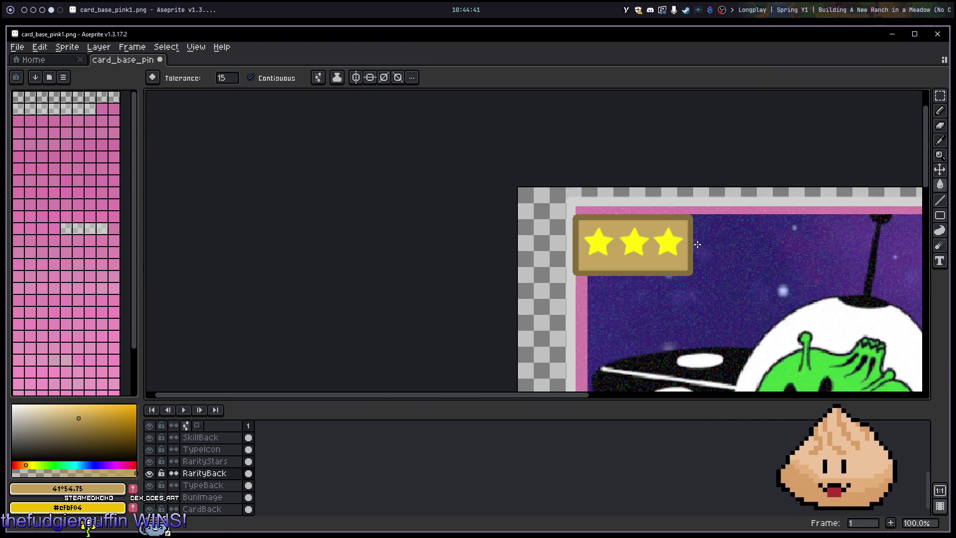
pyautogui.scroll(2, 698, 244)
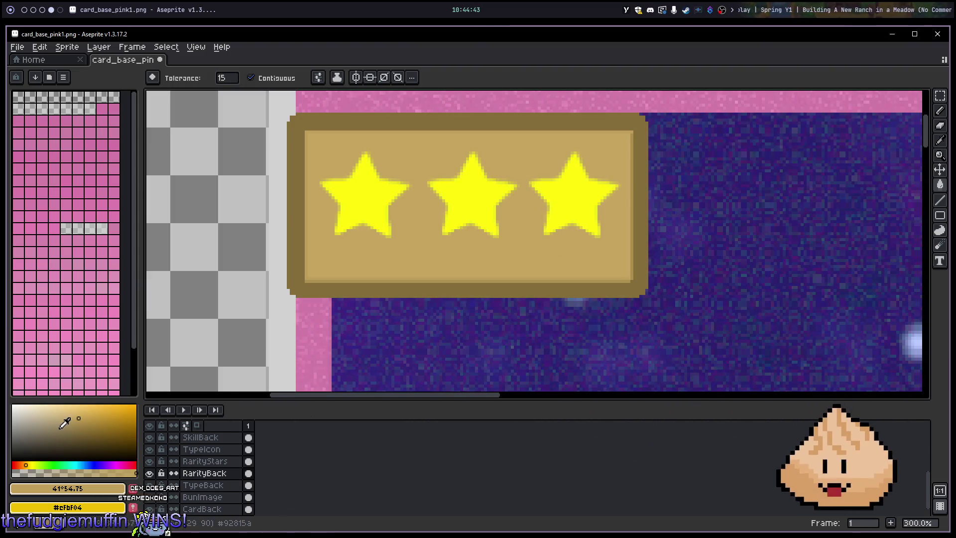
# Step: Fill the box's dark brown border with a fine-tuned, slightly darker tan shade
pyautogui.keyDown('alt'); pyautogui.click(473, 271); pyautogui.keyUp('alt')
pyautogui.click(83, 415)
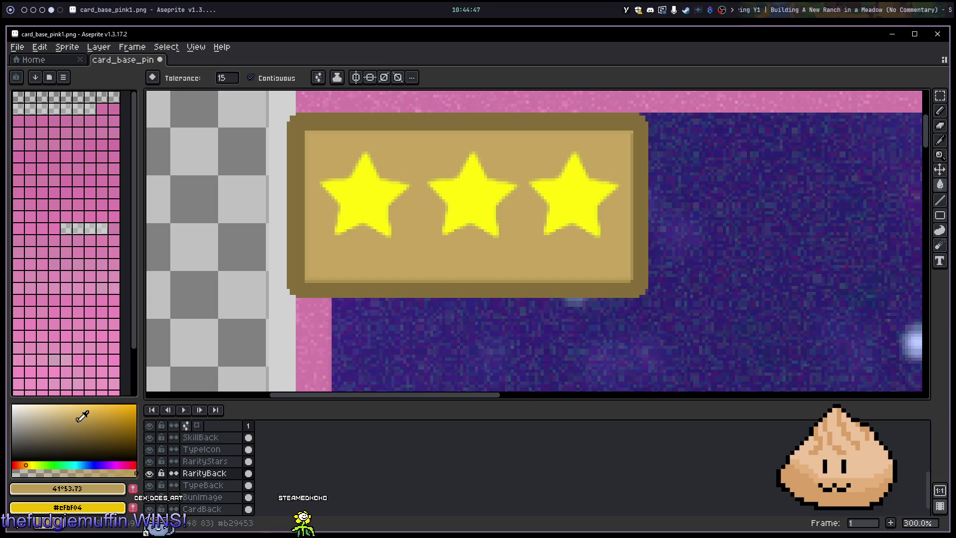
pyautogui.click(77, 422)
pyautogui.click(572, 289)
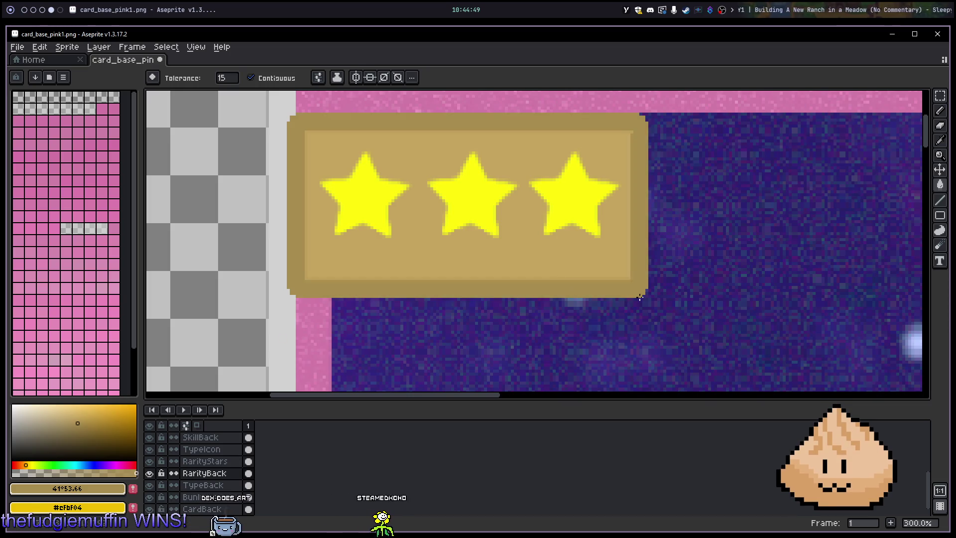
pyautogui.scroll(-1, 722, 256)
pyautogui.moveTo(745, 214); pyautogui.dragTo(672, 123)
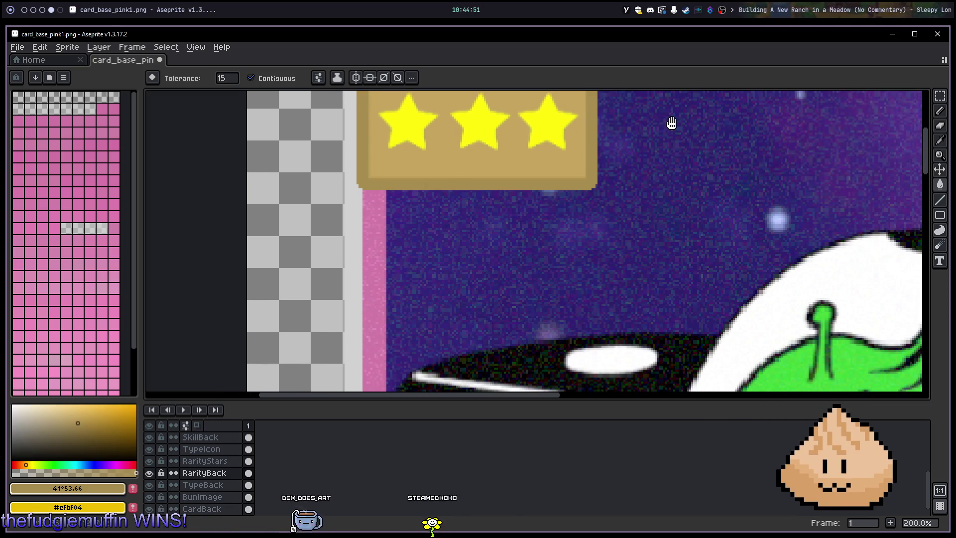
pyautogui.scroll(-3, 647, 175)
pyautogui.scroll(2, 623, 225)
pyautogui.scroll(-2, 588, 226)
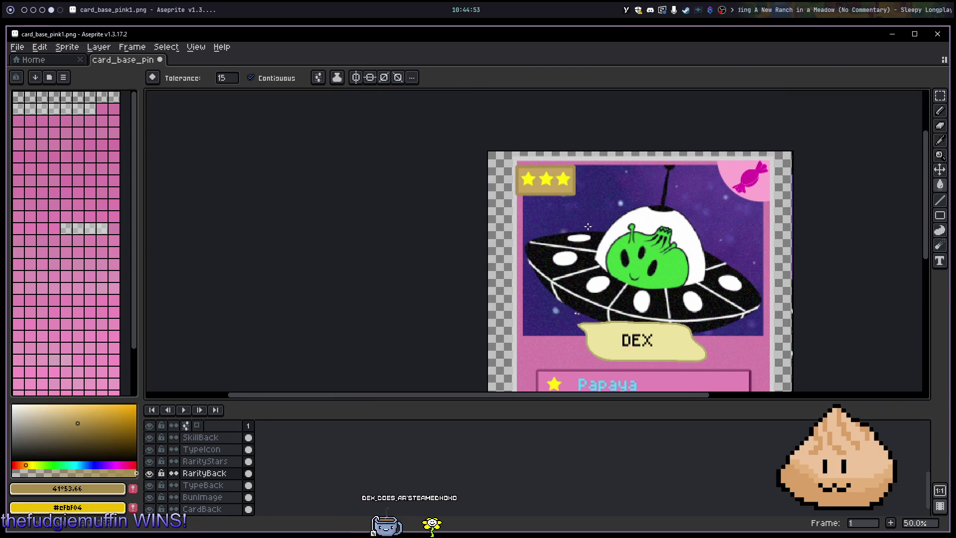
pyautogui.scroll(5, 588, 226)
pyautogui.scroll(-2, 555, 281)
pyautogui.press('v')
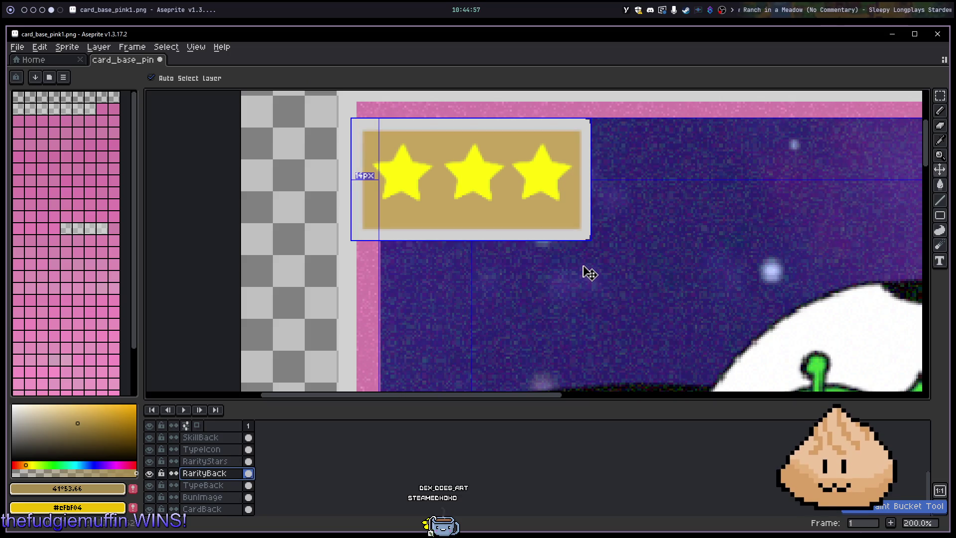
pyautogui.press('ctrl')
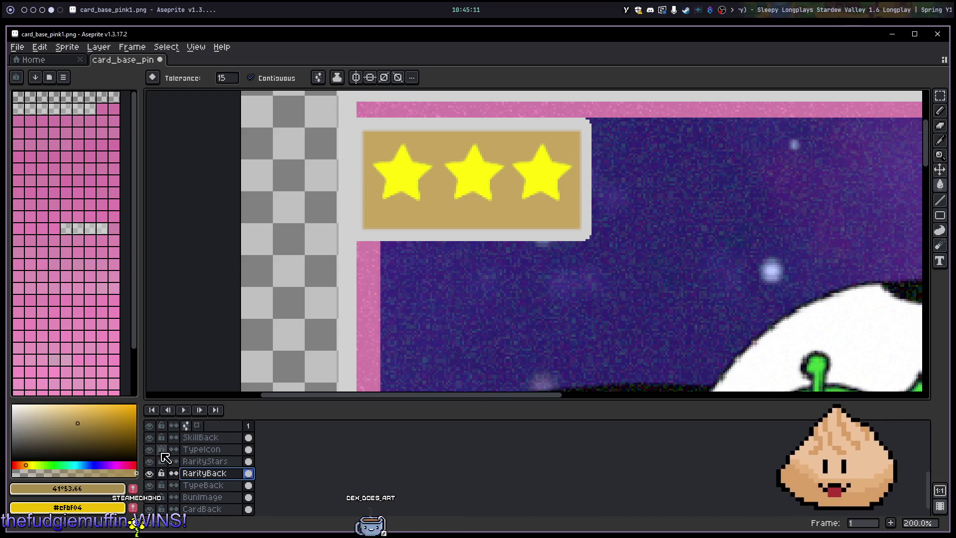
pyautogui.scroll(3, 523, 159)
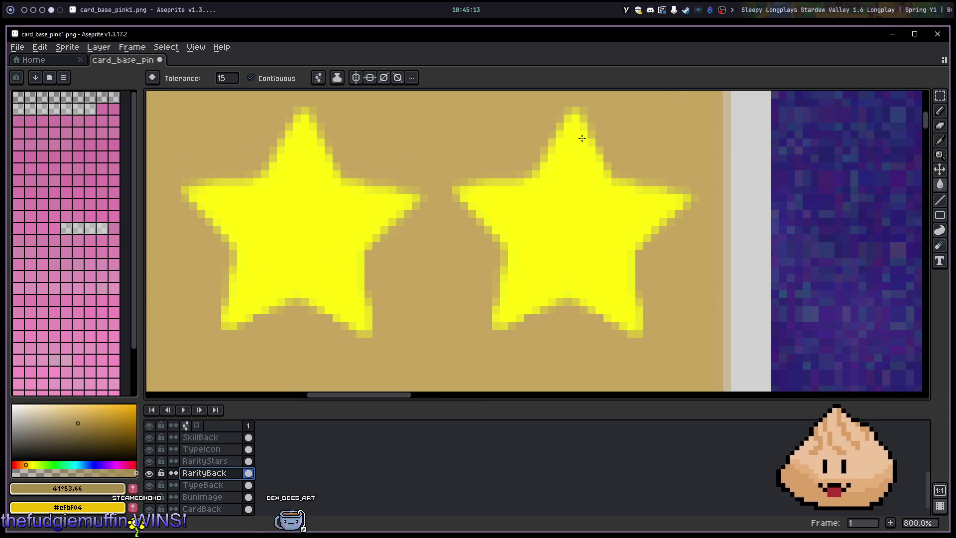
pyautogui.scroll(-3, 527, 160)
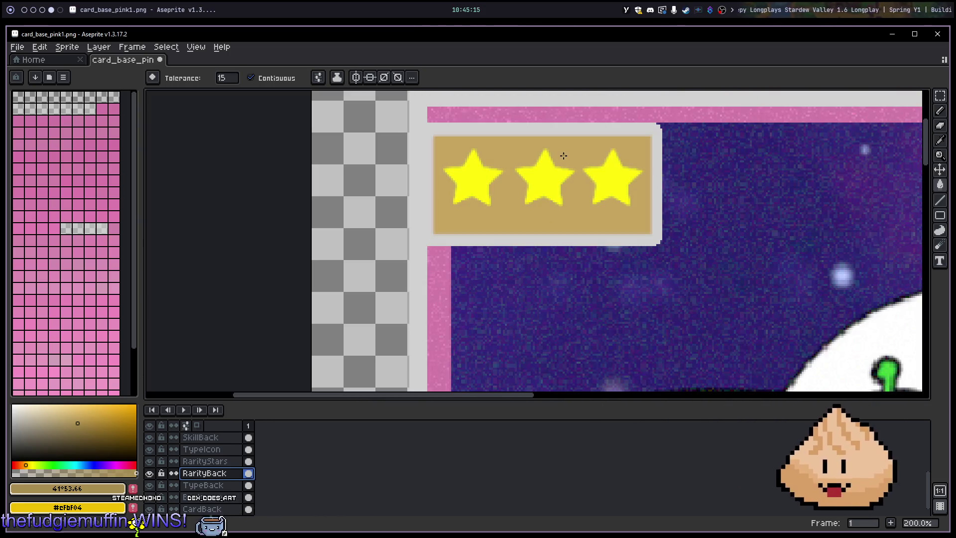
pyautogui.moveTo(608, 276); pyautogui.dragTo(523, 92)
pyautogui.moveTo(513, 279); pyautogui.dragTo(513, 198)
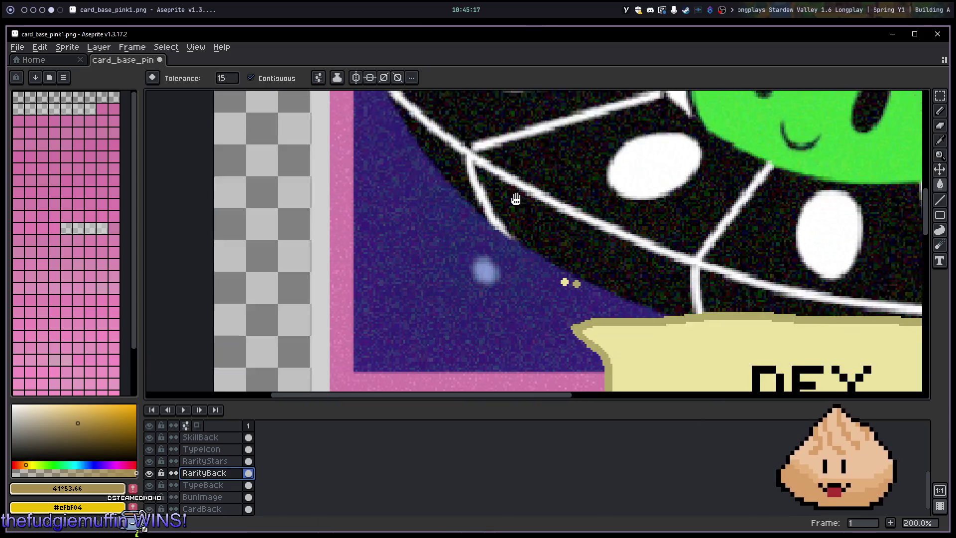
pyautogui.moveTo(482, 278)
pyautogui.mouseDown()
pyautogui.moveTo(451, 156)
pyautogui.moveTo(476, 190)
pyautogui.moveTo(504, 279)
pyautogui.moveTo(513, 364)
pyautogui.mouseUp()
pyautogui.scroll(-3, 548, 289)
pyautogui.scroll(3, 548, 289)
pyautogui.scroll(-2, 553, 292)
pyautogui.scroll(5, 554, 292)
pyautogui.moveTo(597, 171)
pyautogui.mouseDown()
pyautogui.moveTo(529, 220)
pyautogui.moveTo(480, 237)
pyautogui.mouseUp()
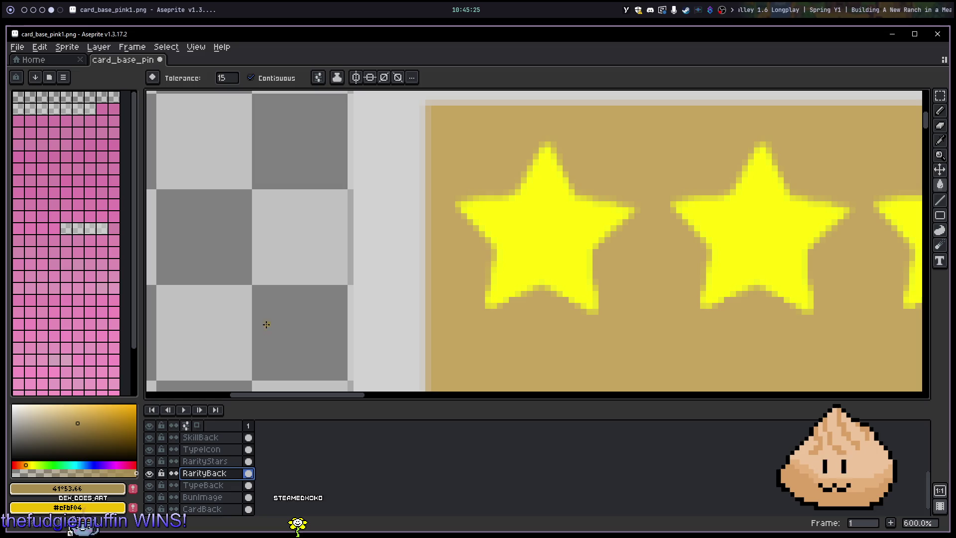
pyautogui.scroll(5, 190, 473)
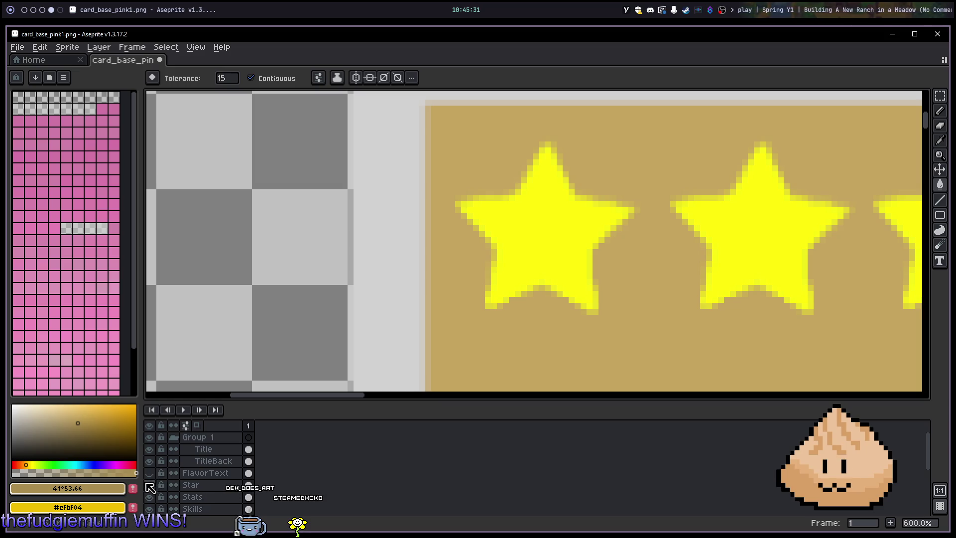
# Step: Select the star on the Star layer and nudge it 3 pixels right and 1 pixel down
pyautogui.hscroll(-5, 264, 284)
pyautogui.scroll(3, 264, 284)
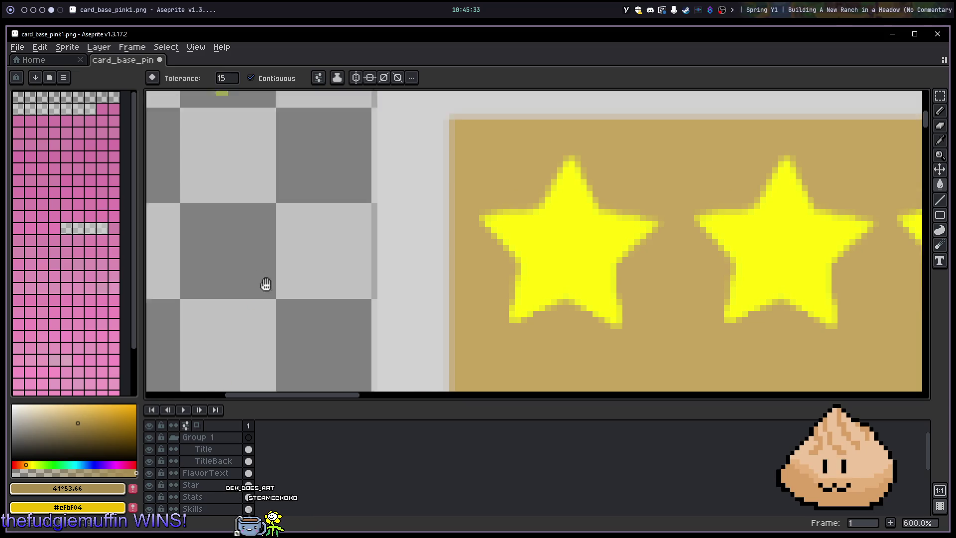
pyautogui.scroll(-1, 445, 242)
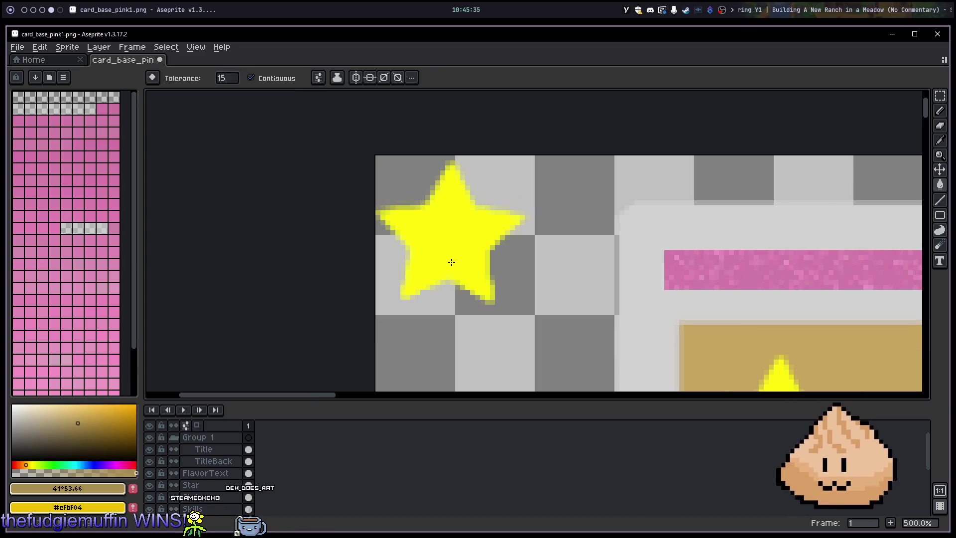
pyautogui.click(213, 486)
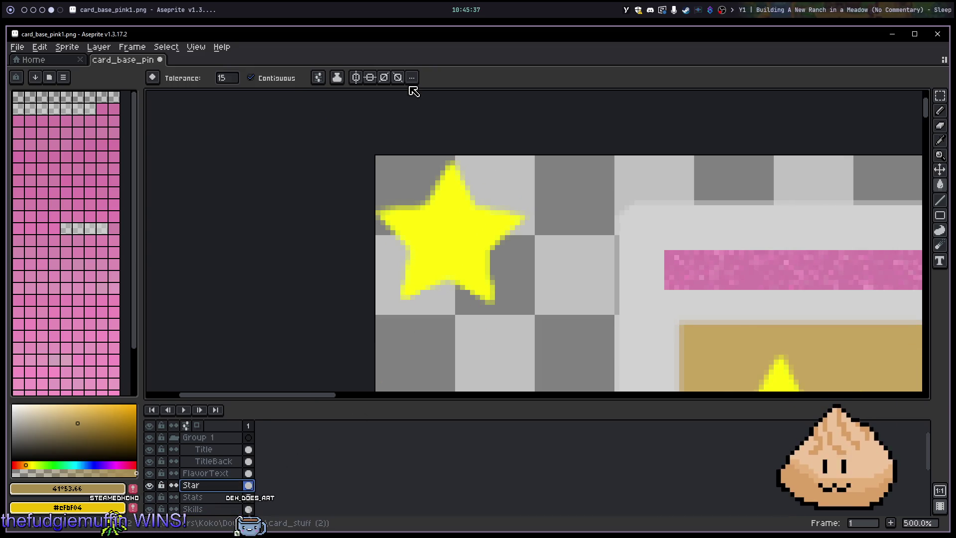
pyautogui.press('m')
pyautogui.moveTo(371, 150); pyautogui.dragTo(546, 357)
pyautogui.press('Right')
pyautogui.press('Right')
pyautogui.press('Right')
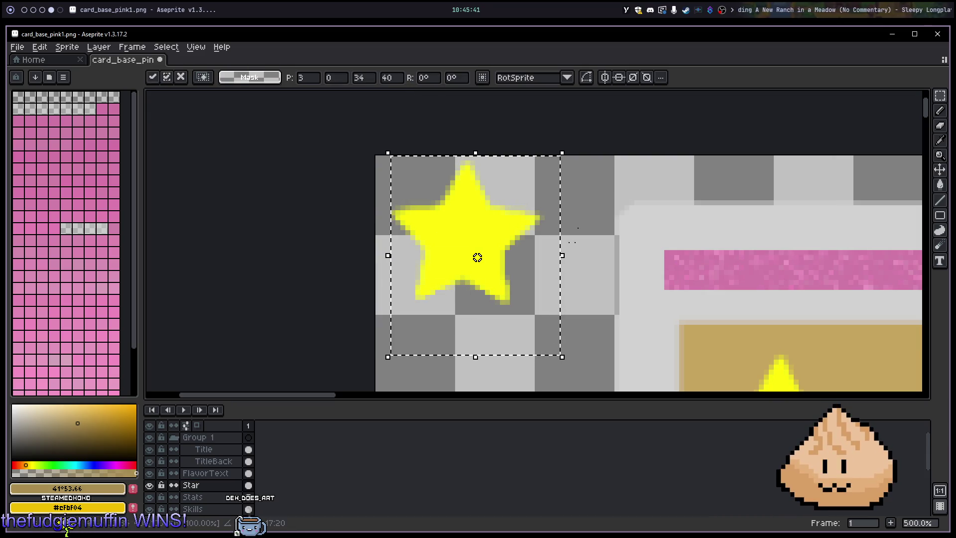
pyautogui.press('Down')
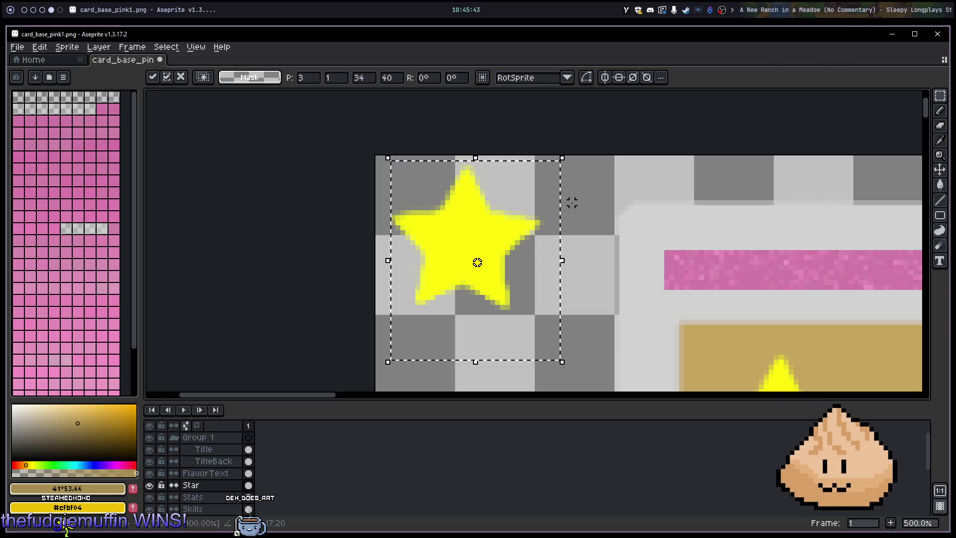
pyautogui.press('Return')
# Step: Reselect the star and browse the menus for an outline command
pyautogui.moveTo(373, 152); pyautogui.dragTo(556, 328)
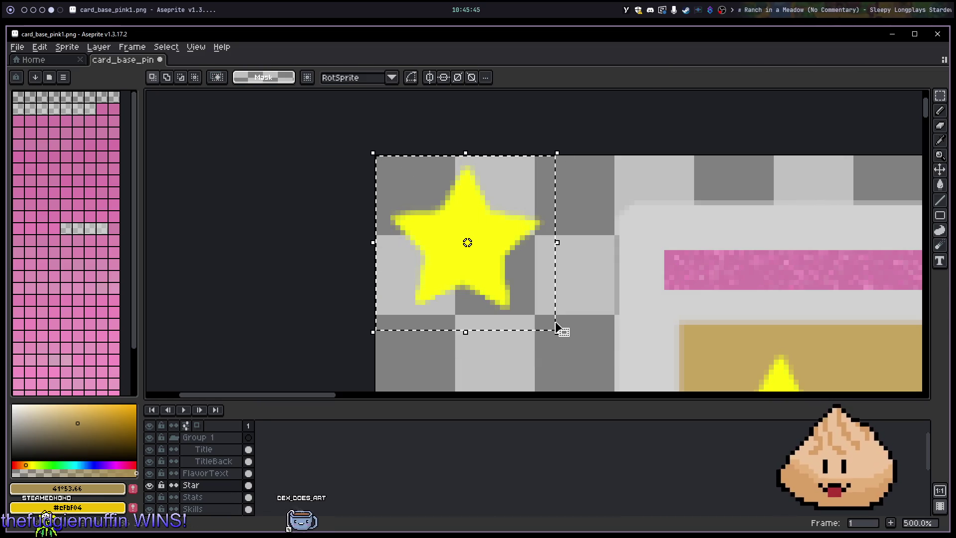
pyautogui.click(487, 77)
pyautogui.click(488, 77)
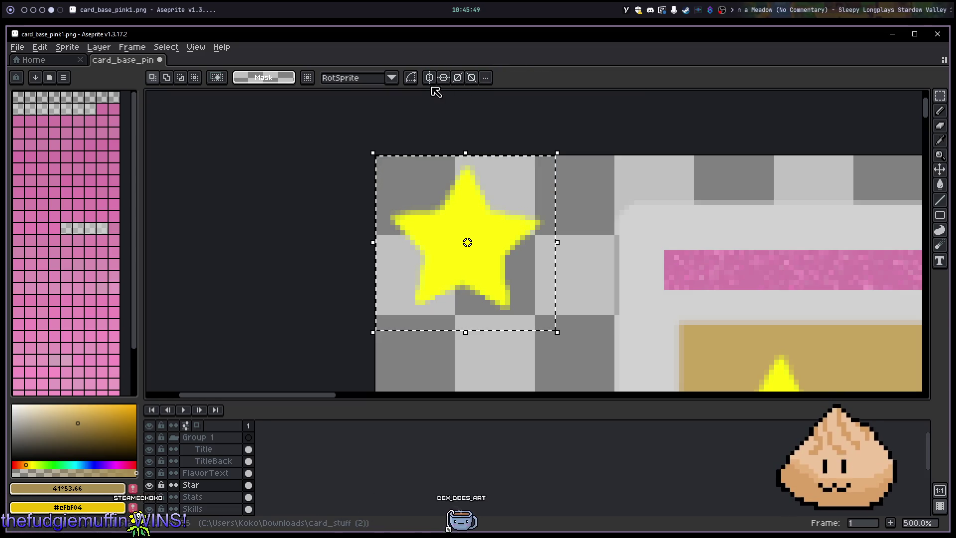
pyautogui.click(166, 48)
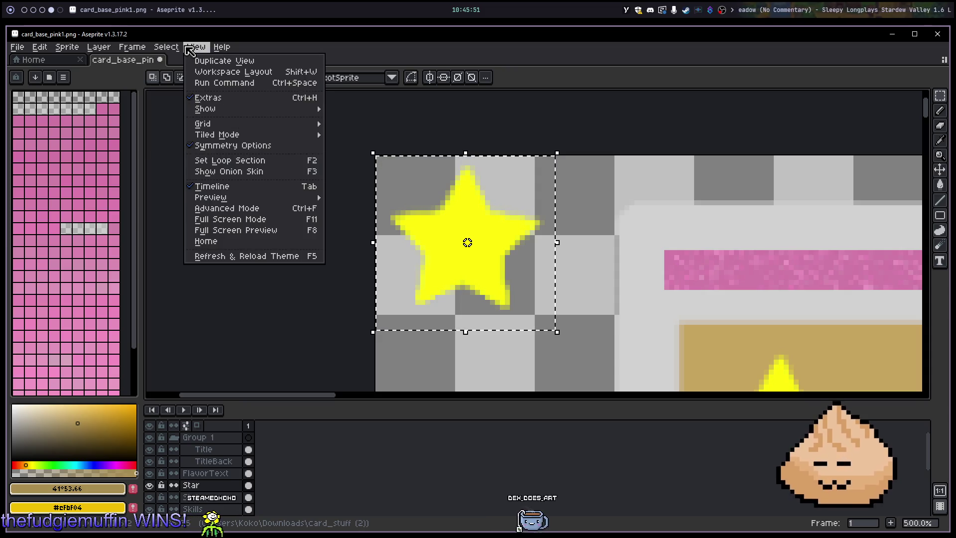
pyautogui.moveTo(81, 51)
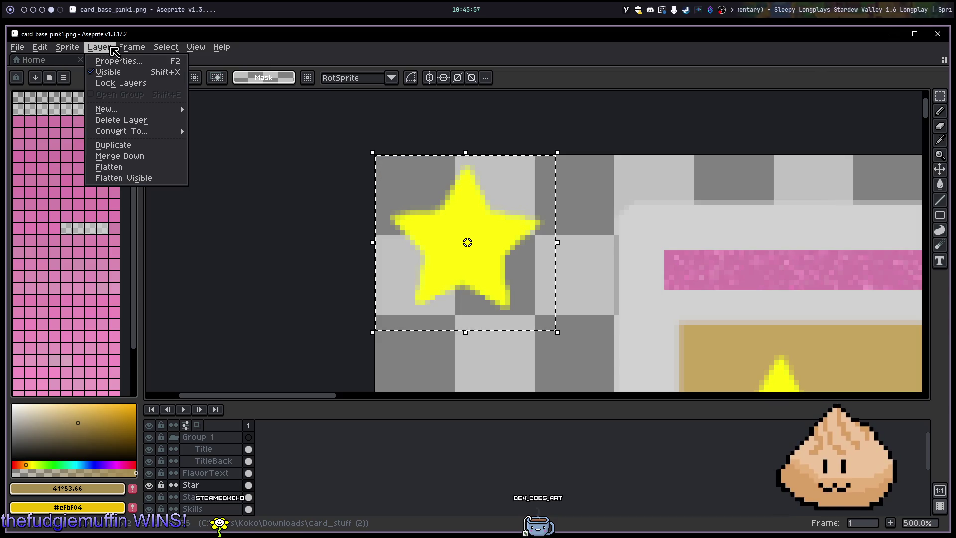
pyautogui.moveTo(165, 48)
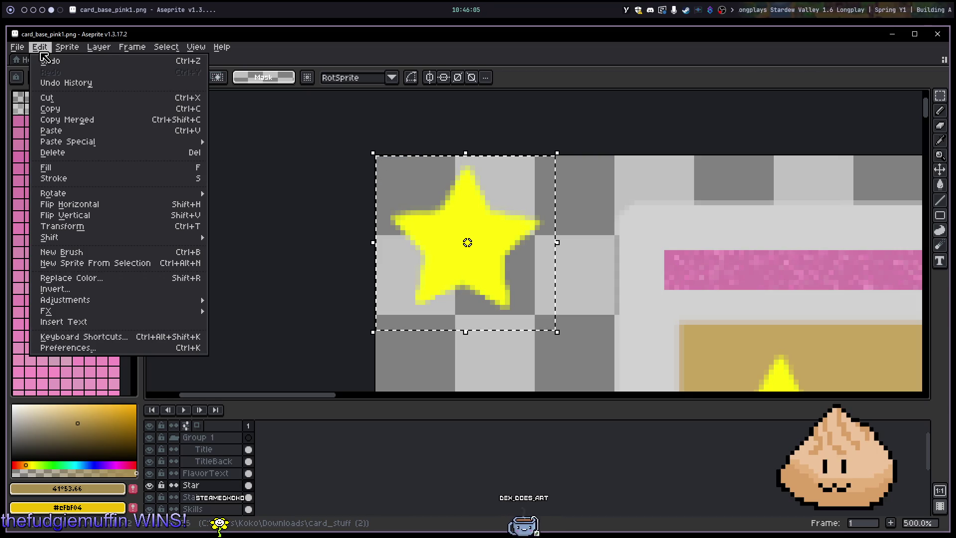
pyautogui.click(42, 51)
# Step: Switch to the empty workspace and start a browser search for 'aseprite add outline'
pyautogui.press('super+5')
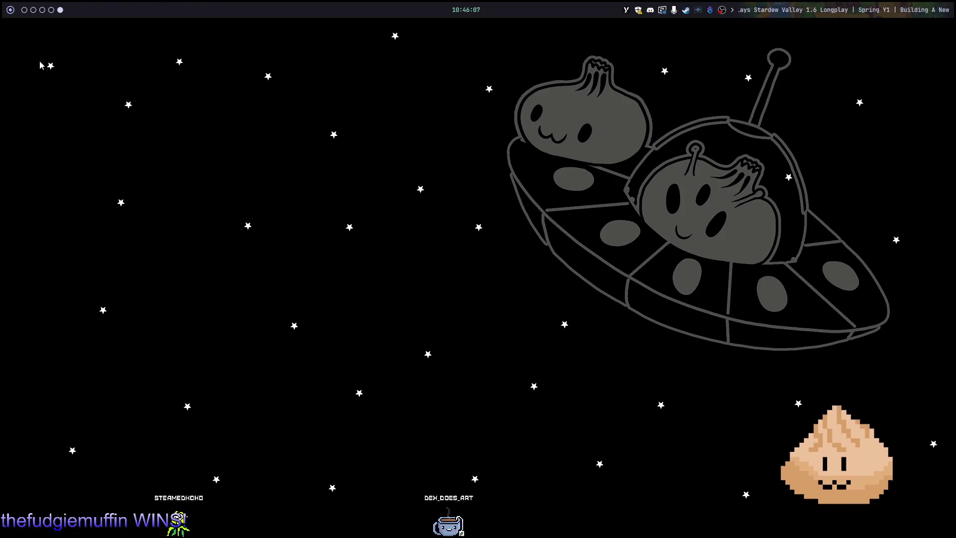
pyautogui.press('super+b')
pyautogui.write('ase')
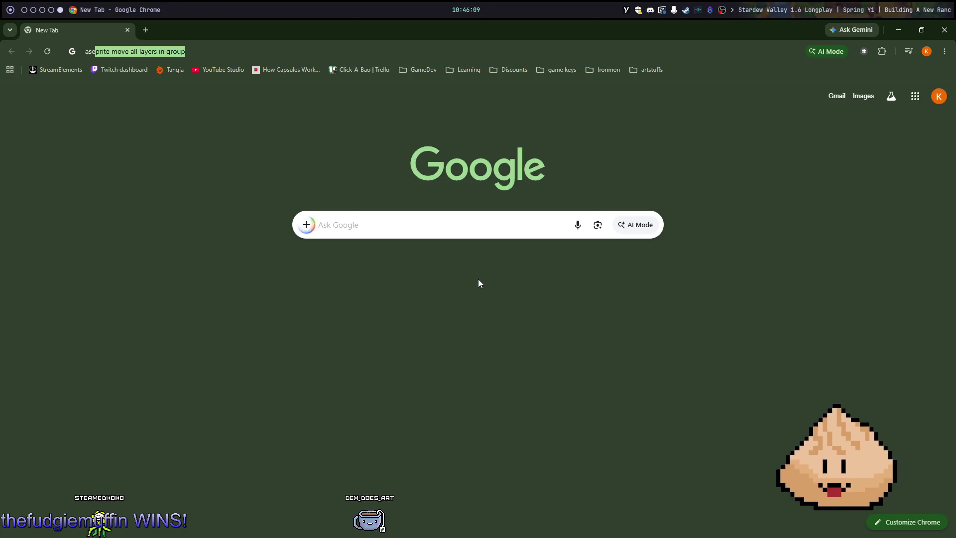
pyautogui.write('prite add outline')
# Step: Run the 'aseprite add outline' search, then switch workspaces back to the Aseprite card
pyautogui.press('Return')
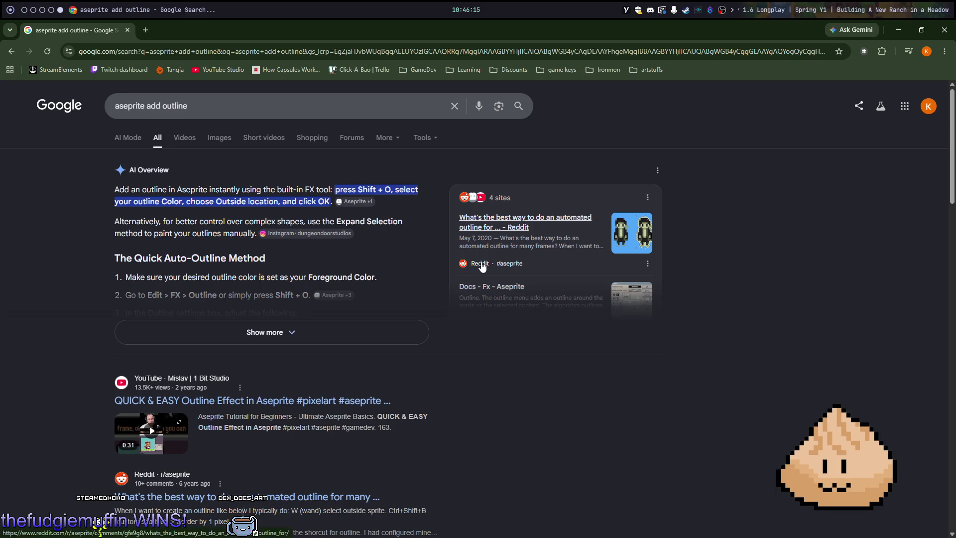
pyautogui.press('super+Left')
pyautogui.press('super+Left')
pyautogui.press('super+Left')
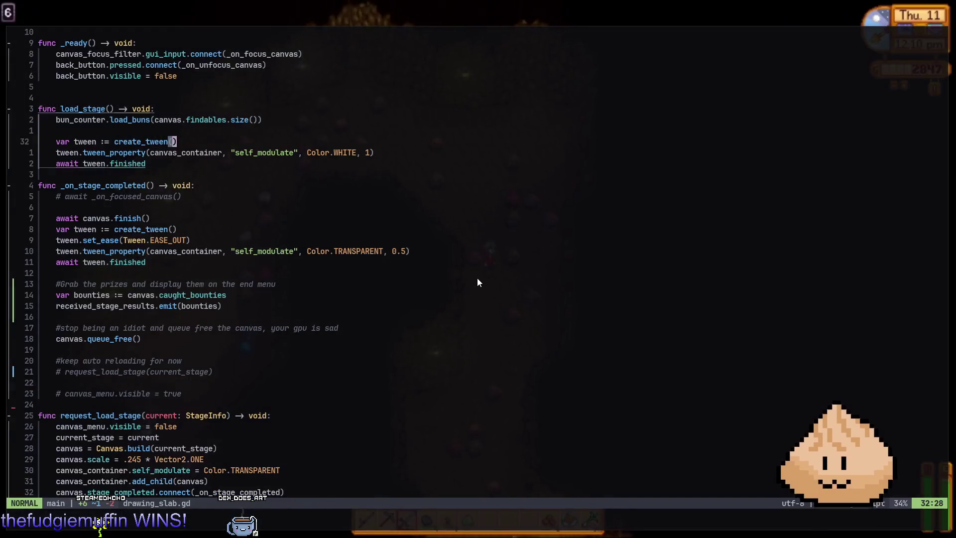
pyautogui.press('super+Left')
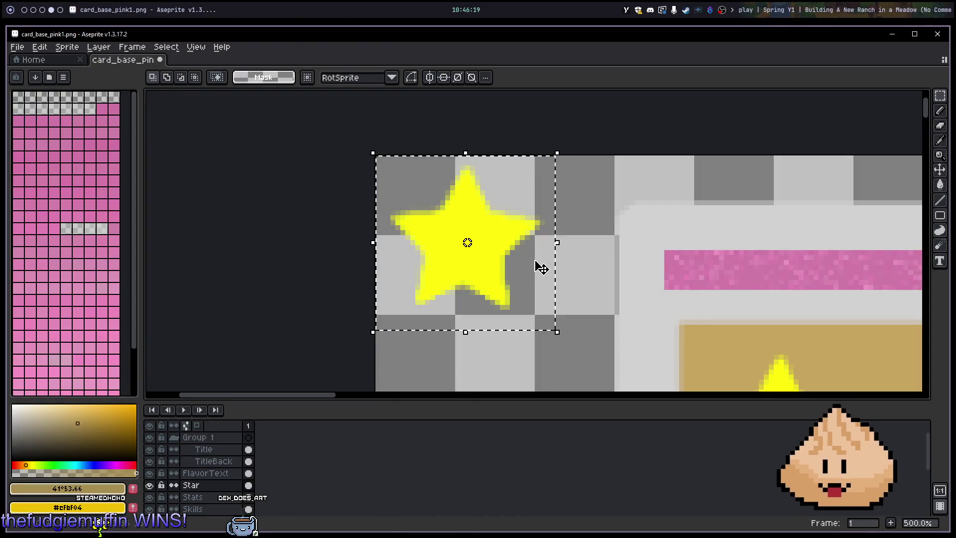
# Step: Open the Outline effect on the star and set the outline colour to near-black
pyautogui.hotkey('shift', 'o')
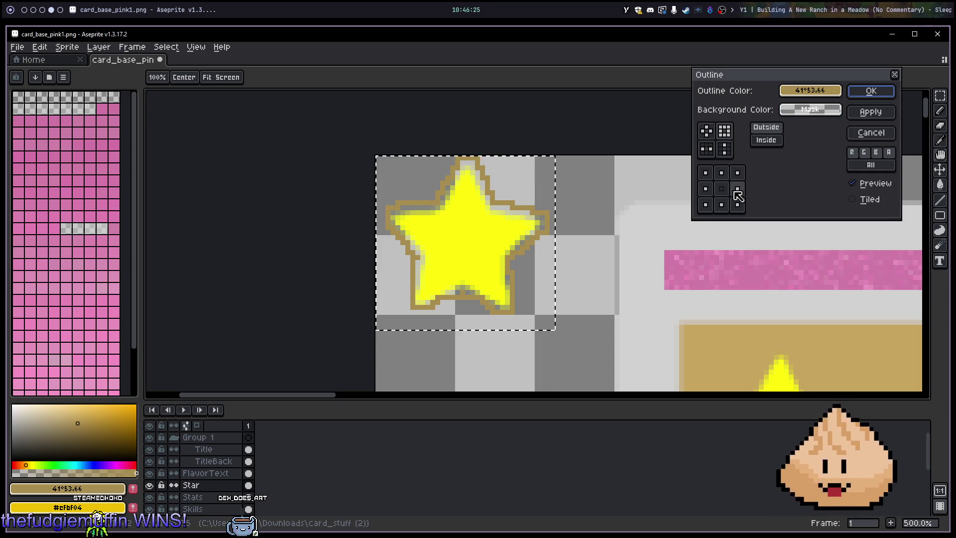
pyautogui.click(827, 91)
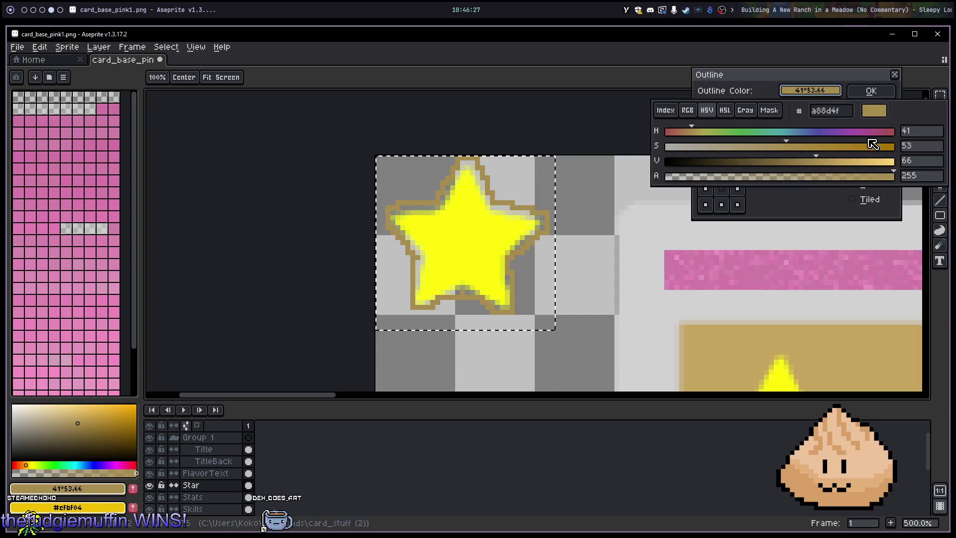
pyautogui.moveTo(786, 161); pyautogui.dragTo(614, 167)
pyautogui.click(614, 167)
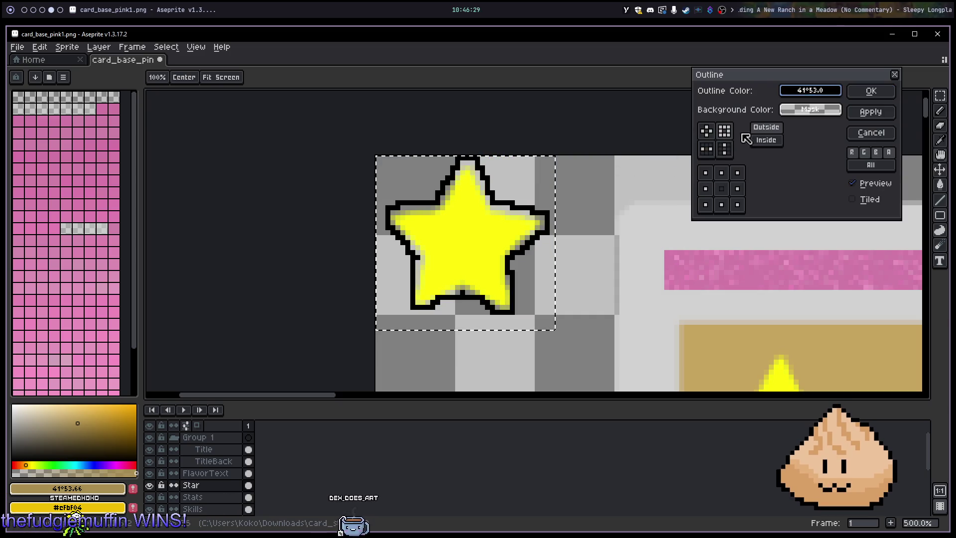
pyautogui.click(829, 90)
pyautogui.moveTo(845, 164)
pyautogui.mouseDown()
pyautogui.moveTo(856, 164)
pyautogui.moveTo(755, 160)
pyautogui.moveTo(678, 182)
pyautogui.mouseUp()
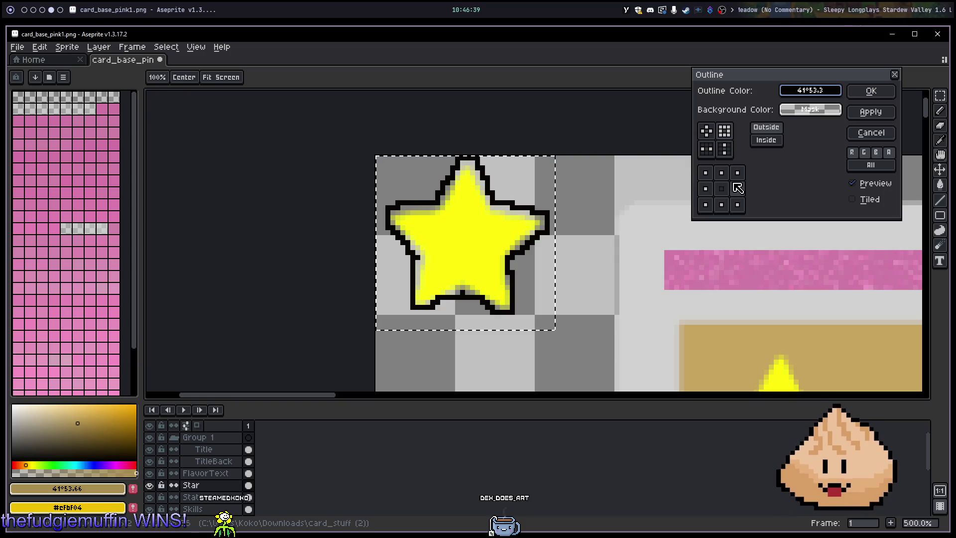
# Step: Try circle, square and plus outline shapes, then cancel the effect
pyautogui.click(706, 131)
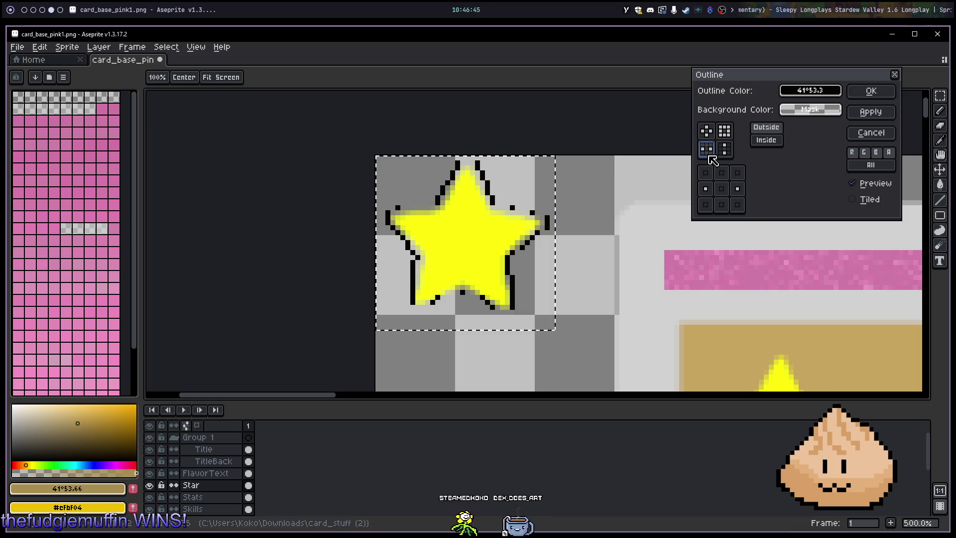
pyautogui.click(723, 150)
pyautogui.click(708, 135)
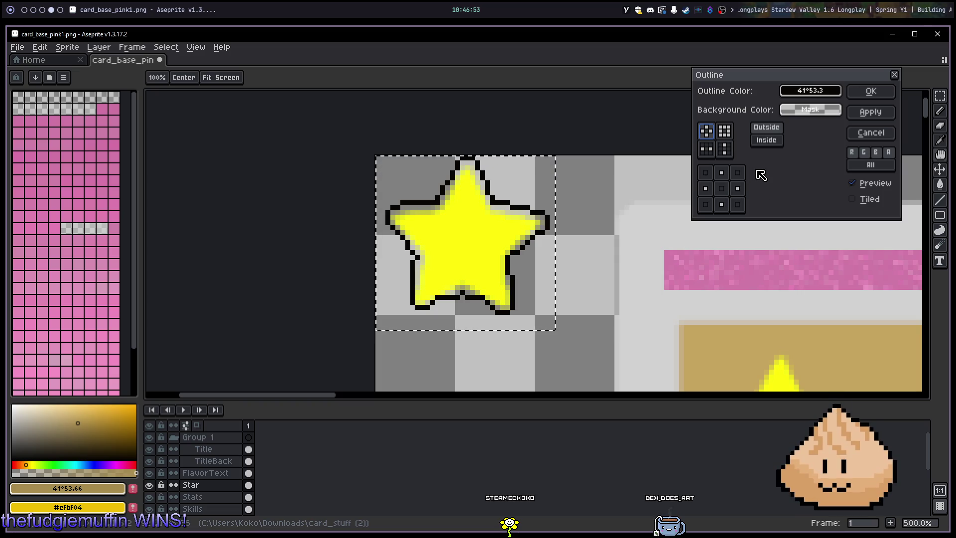
pyautogui.press('Escape')
# Step: Deselect, pick black with the Pencil, and outline the star's top tip down to its right tip
pyautogui.scroll(2, 467, 208)
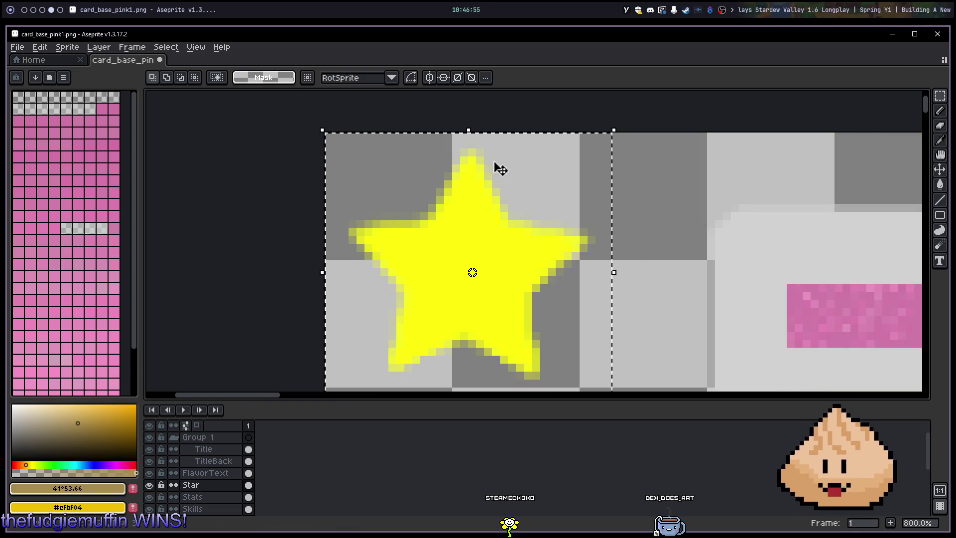
pyautogui.hotkey('ctrl', 'd')
pyautogui.press('b')
pyautogui.moveTo(50, 435); pyautogui.dragTo(12, 461)
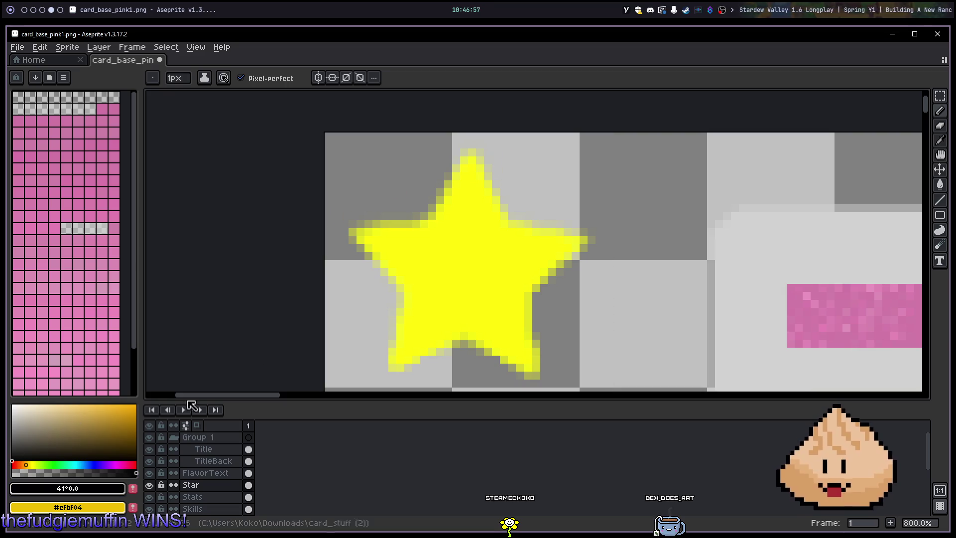
pyautogui.click(472, 145)
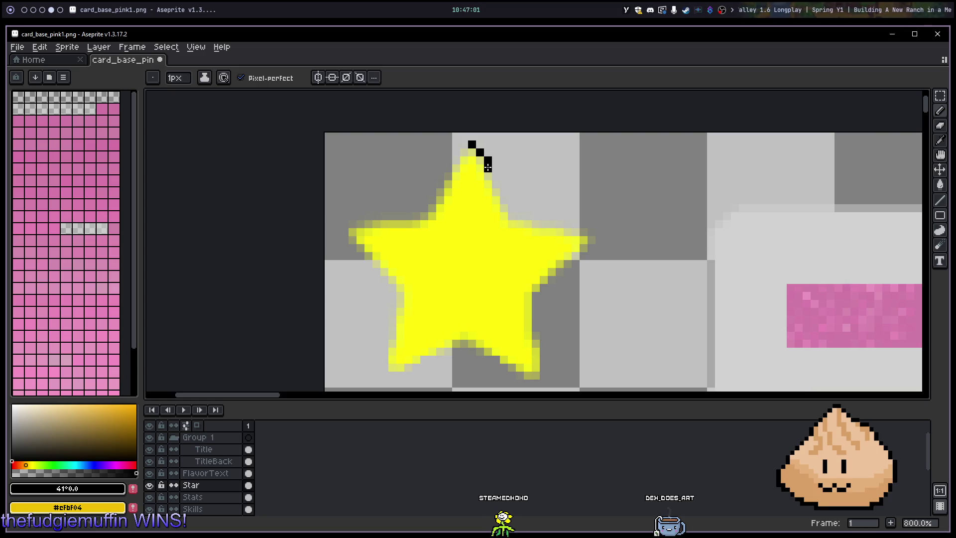
pyautogui.click(480, 160)
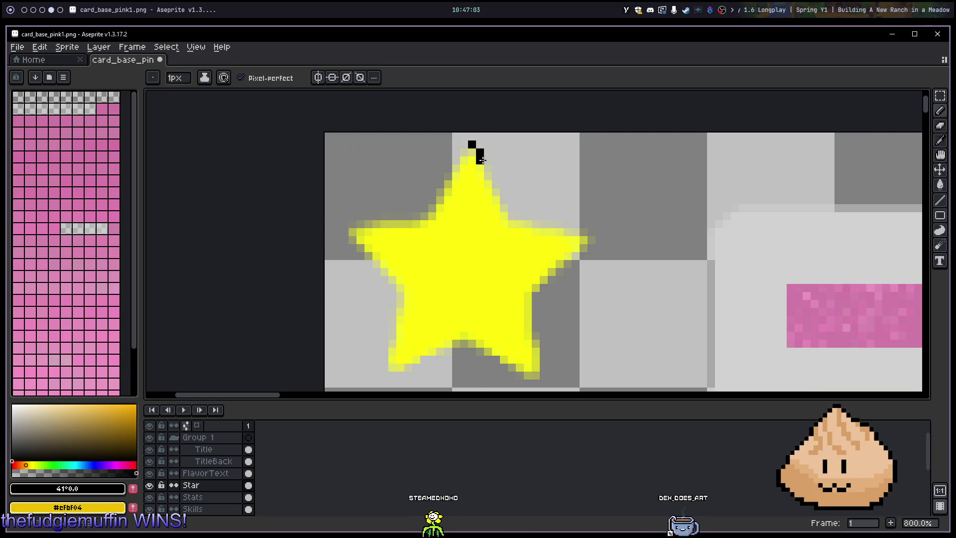
pyautogui.moveTo(488, 168)
pyautogui.mouseDown()
pyautogui.moveTo(503, 208)
pyautogui.moveTo(527, 216)
pyautogui.mouseUp()
pyautogui.click(512, 216)
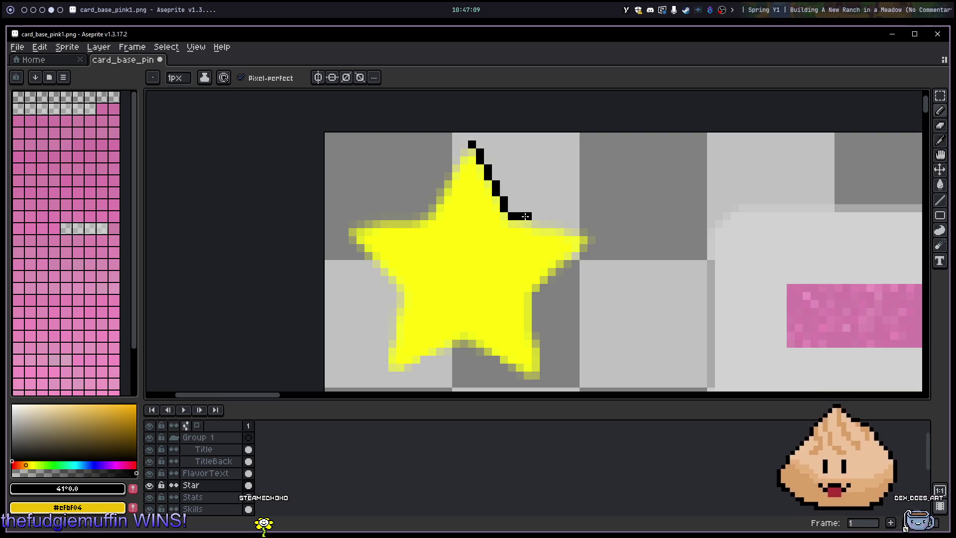
pyautogui.click(536, 220)
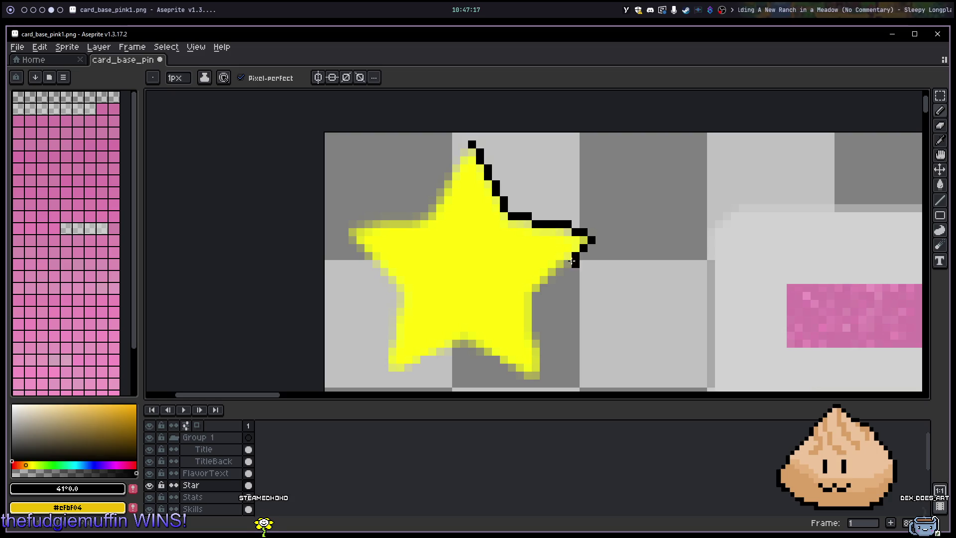
# Step: Outline the right arm's lower edge and the star's lower-right edge and bottom-right point in black
pyautogui.click(559, 272)
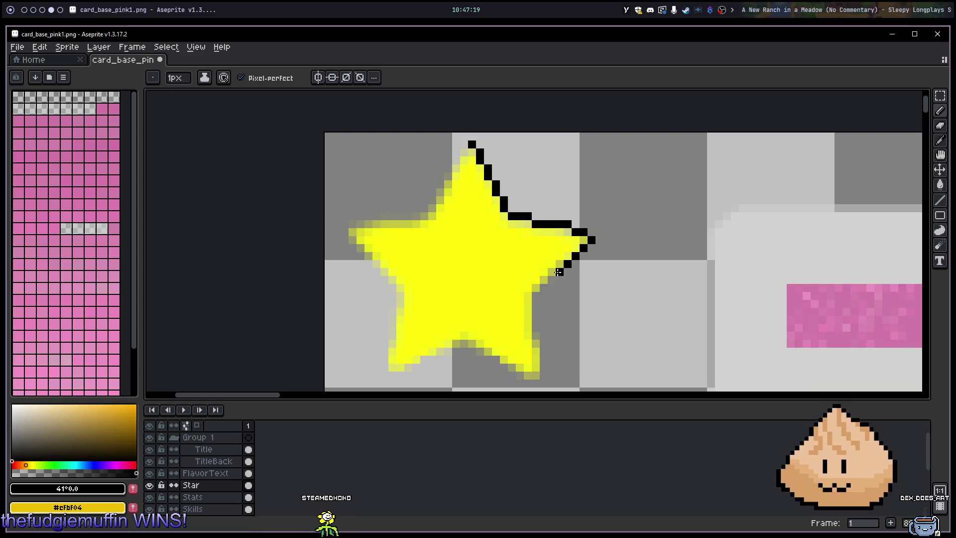
pyautogui.click(552, 280)
pyautogui.click(544, 288)
pyautogui.click(536, 296)
pyautogui.moveTo(536, 297); pyautogui.dragTo(543, 337)
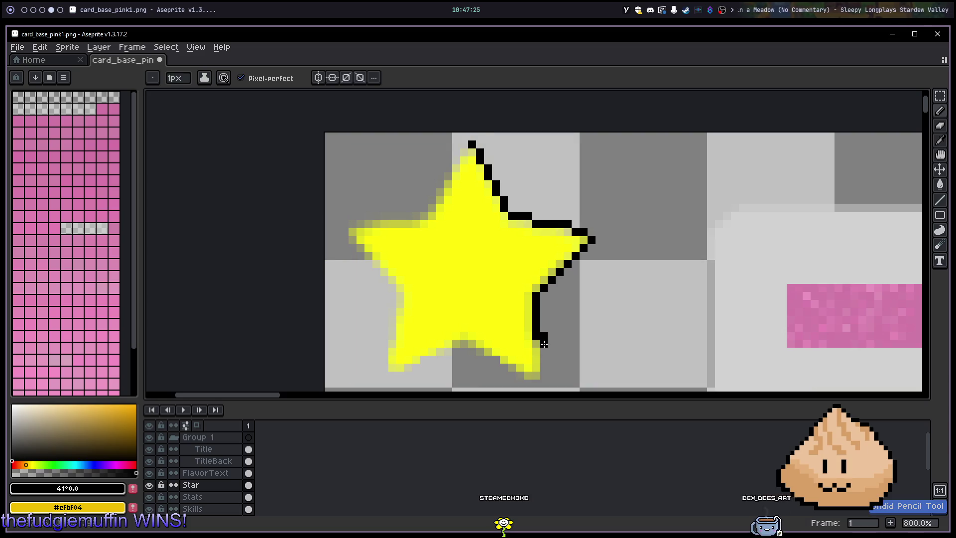
pyautogui.press('b')
pyautogui.moveTo(544, 342); pyautogui.dragTo(544, 374)
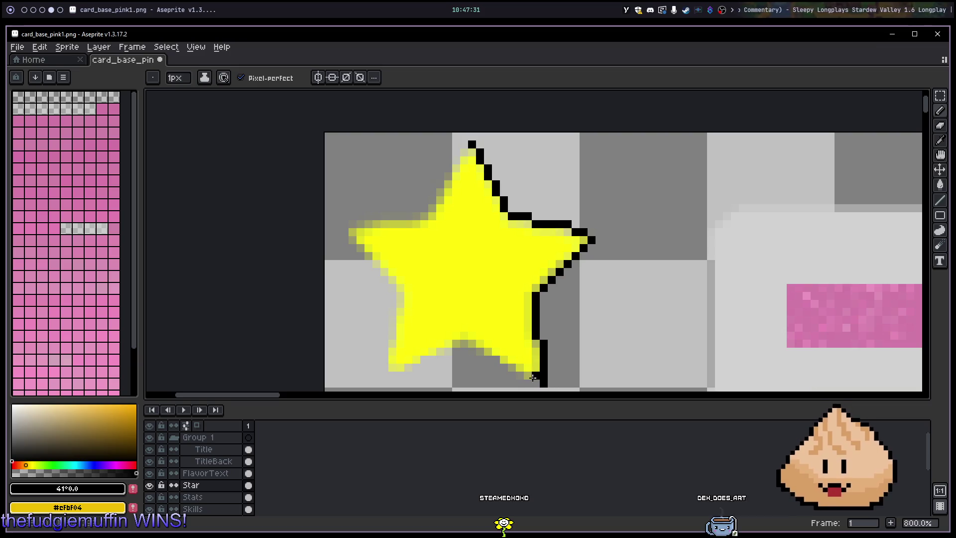
pyautogui.moveTo(568, 359); pyautogui.dragTo(561, 299)
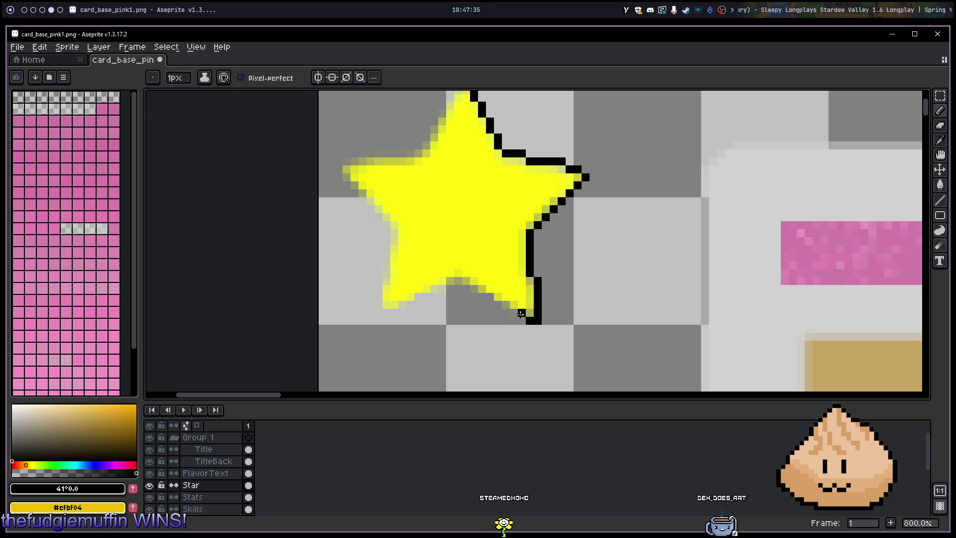
# Step: Outline the star's lower edge, lower-left point and upper-left edge in black pixels
pyautogui.rightClick(506, 305)
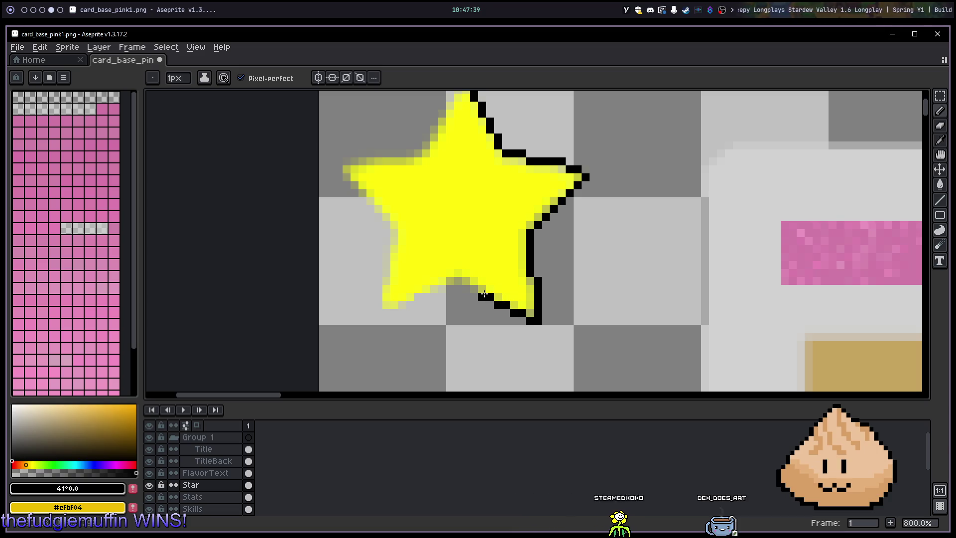
pyautogui.moveTo(480, 292); pyautogui.dragTo(459, 283)
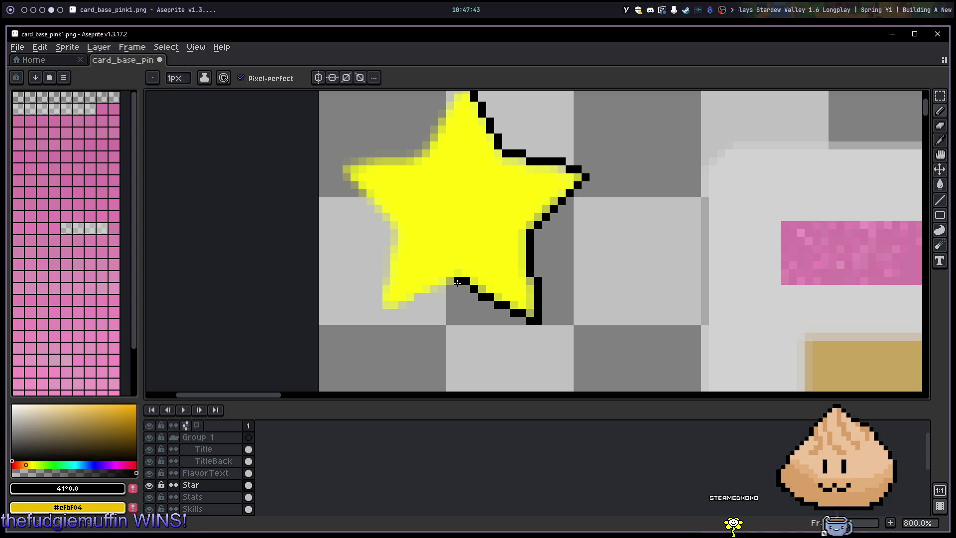
pyautogui.click(443, 288)
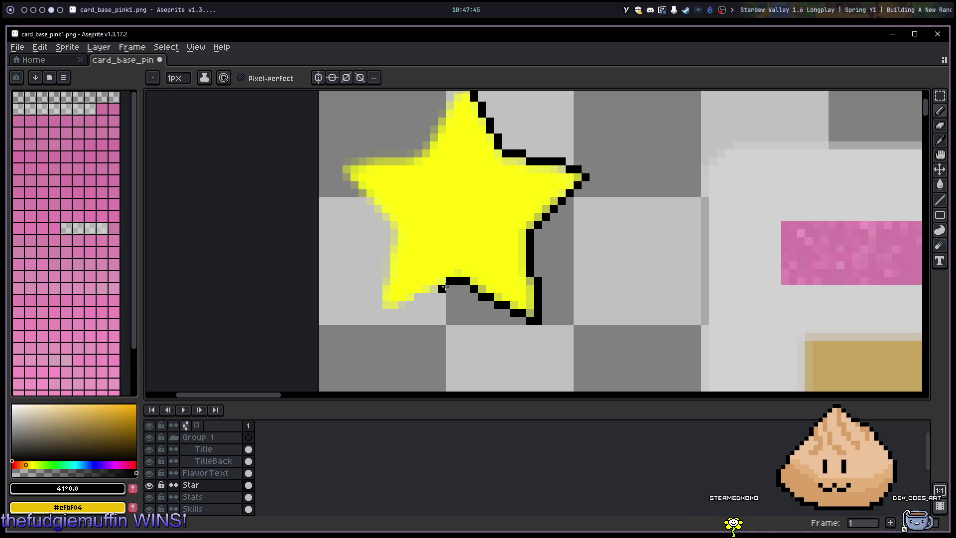
pyautogui.moveTo(433, 289); pyautogui.dragTo(424, 298)
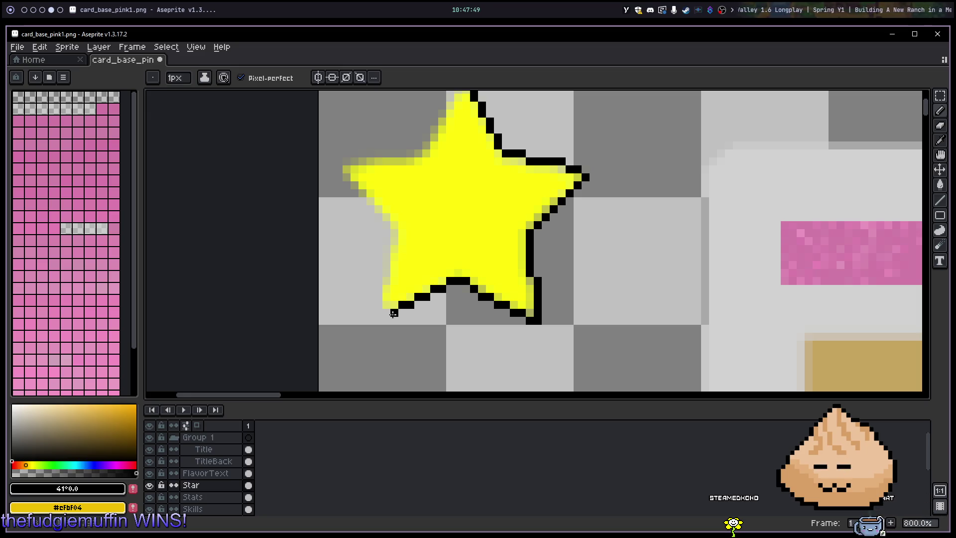
pyautogui.click(379, 298)
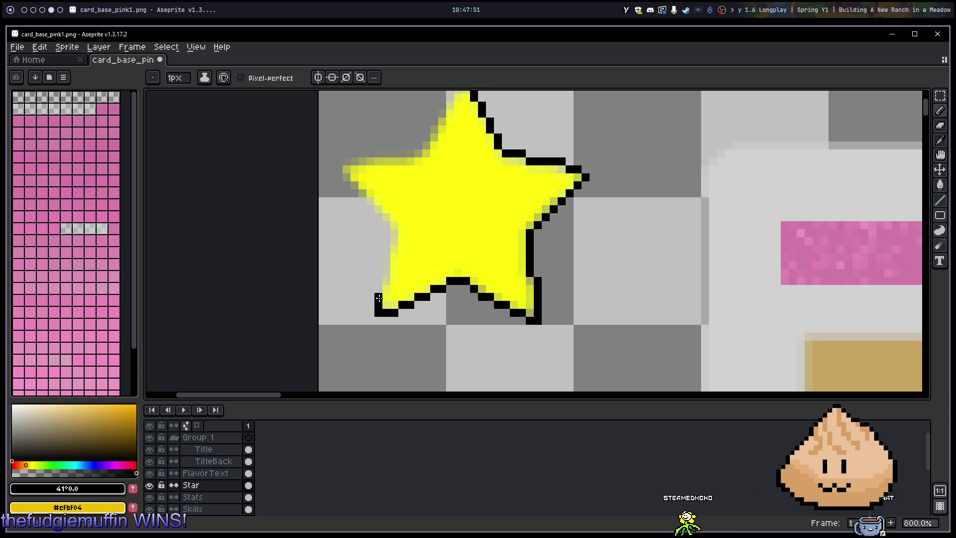
pyautogui.click(387, 280)
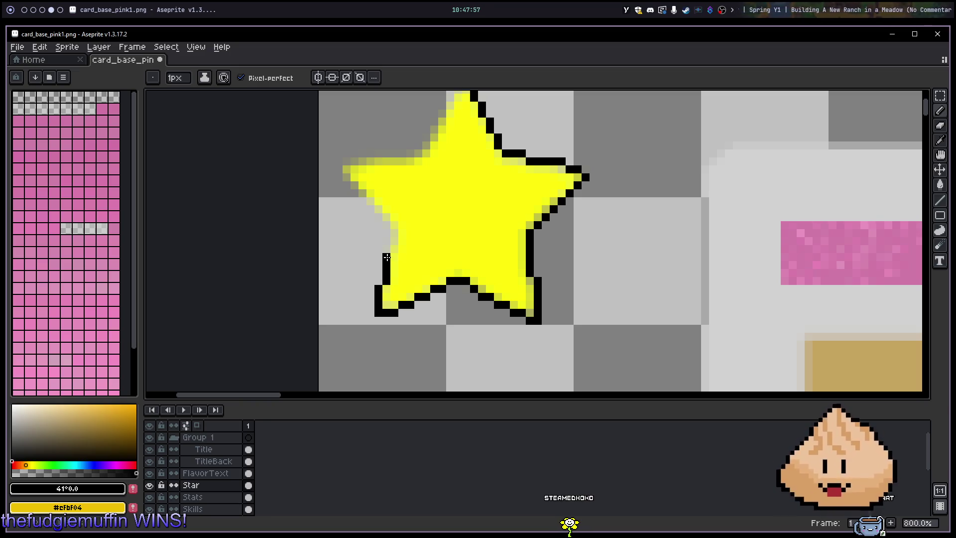
pyautogui.moveTo(394, 240); pyautogui.dragTo(354, 193)
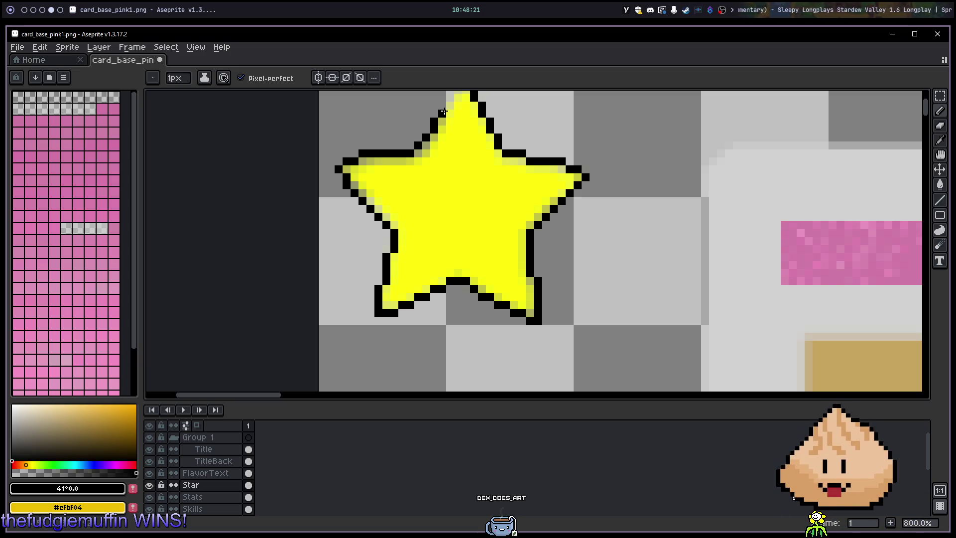
pyautogui.scroll(3, 450, 124)
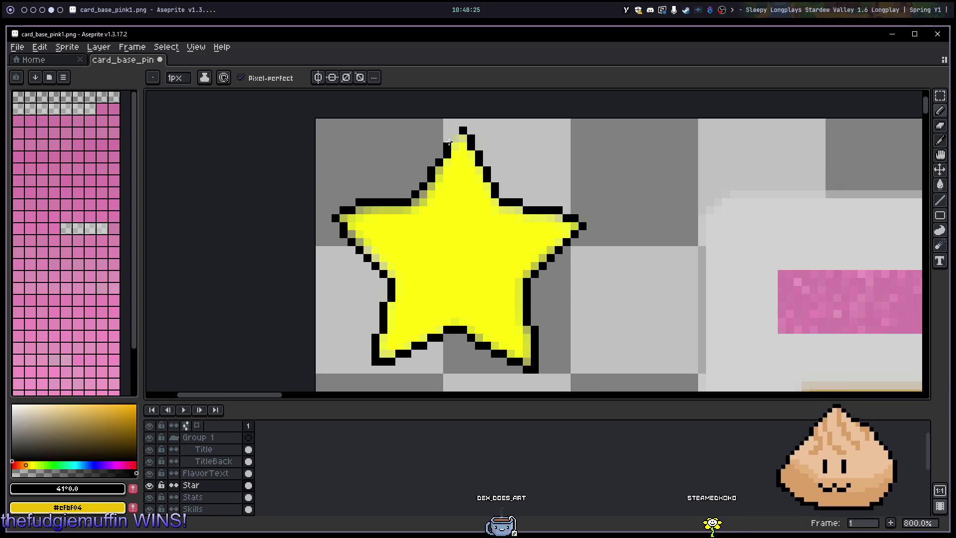
# Step: Bucket-fill the star's dull upper-left arm tip and edge strip with its bright yellow
pyautogui.scroll(-5, 518, 295)
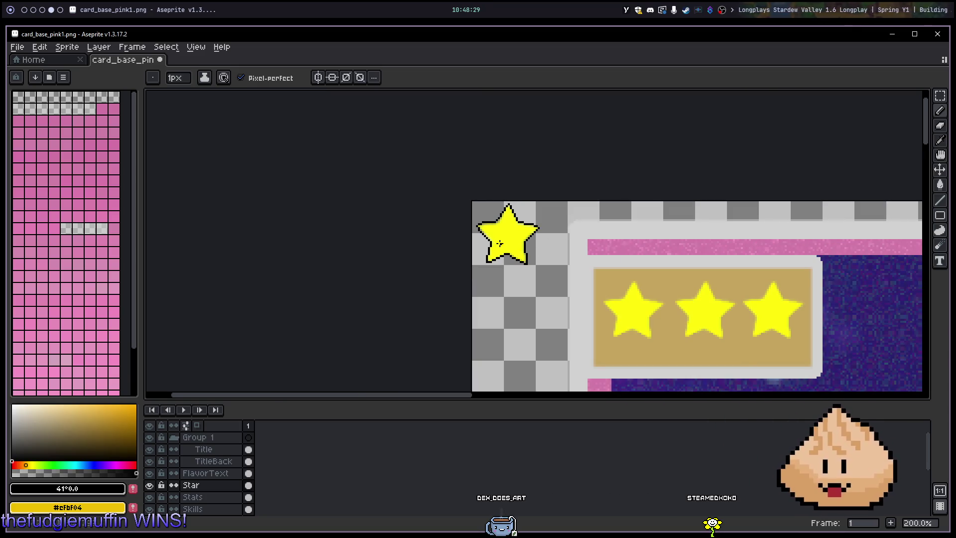
pyautogui.scroll(7, 500, 243)
pyautogui.press('g')
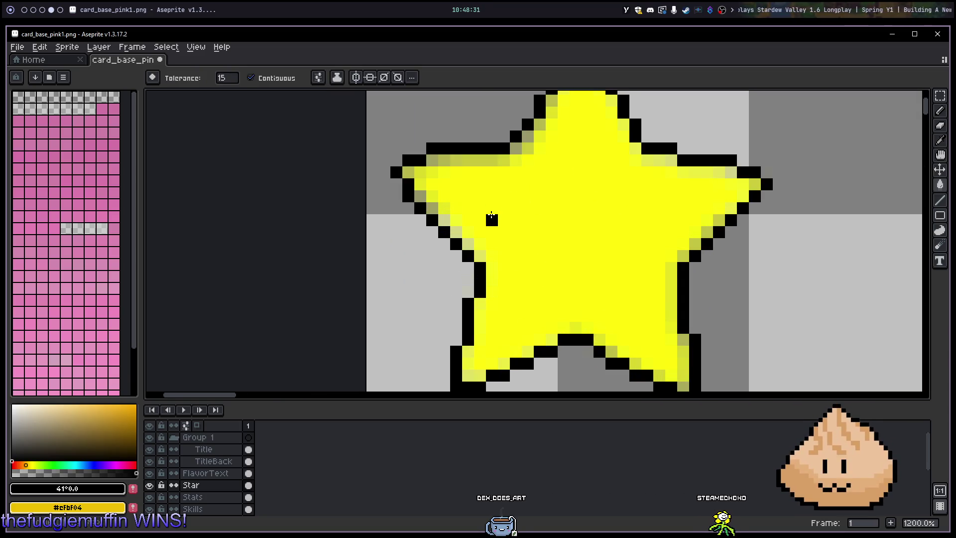
pyautogui.keyDown('alt'); pyautogui.click(491, 209); pyautogui.keyUp('alt')
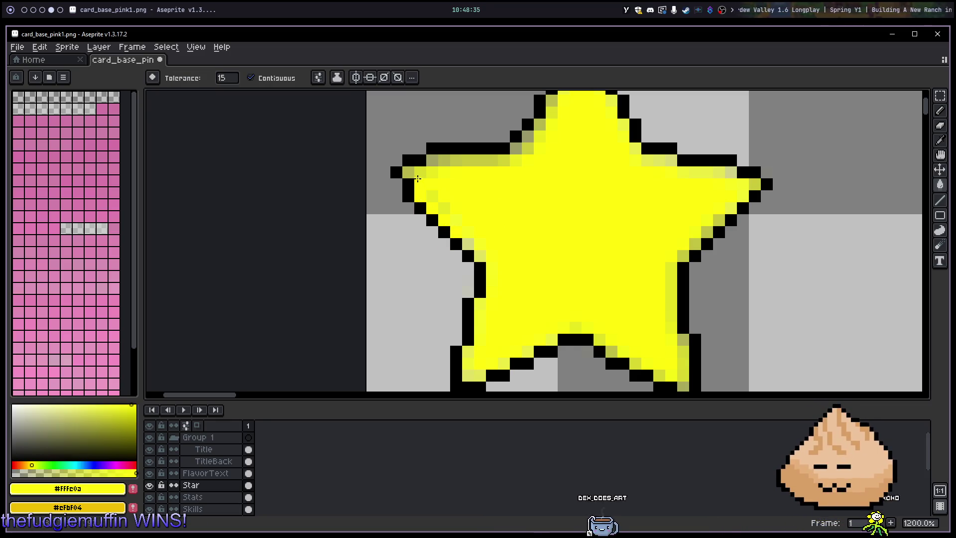
pyautogui.click(418, 174)
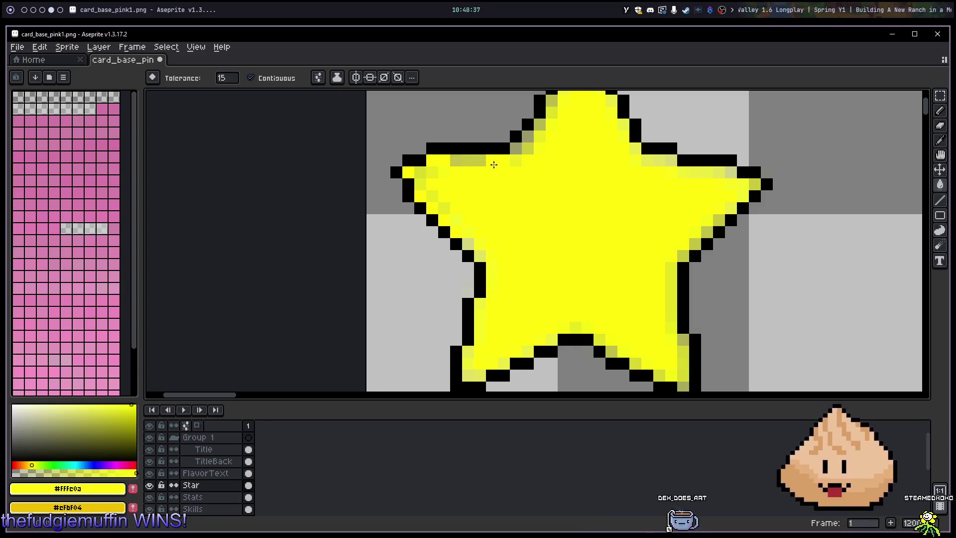
pyautogui.click(493, 164)
# Step: Pencil over the grey bottom-right and pale bottom-left edge pixels in solid yellow
pyautogui.press('b')
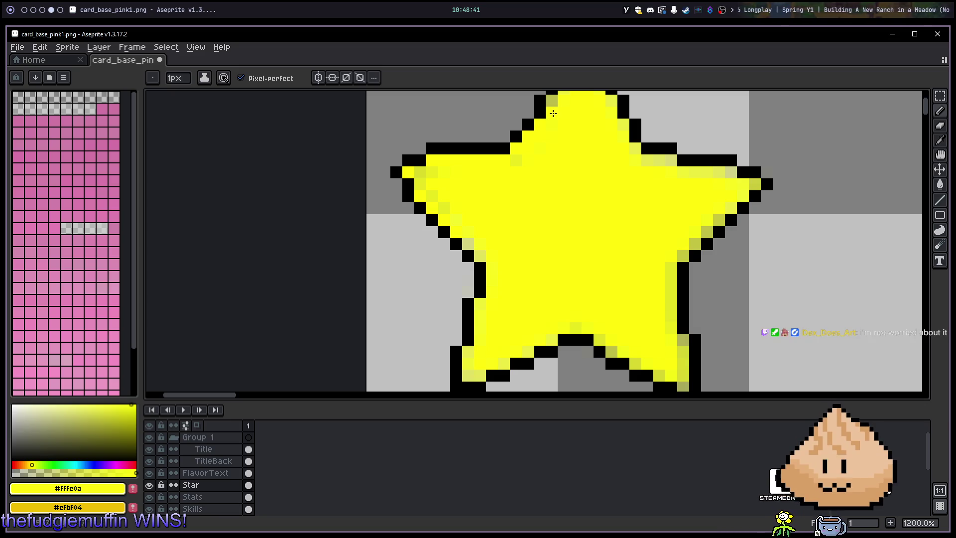
pyautogui.moveTo(617, 138); pyautogui.dragTo(535, 182)
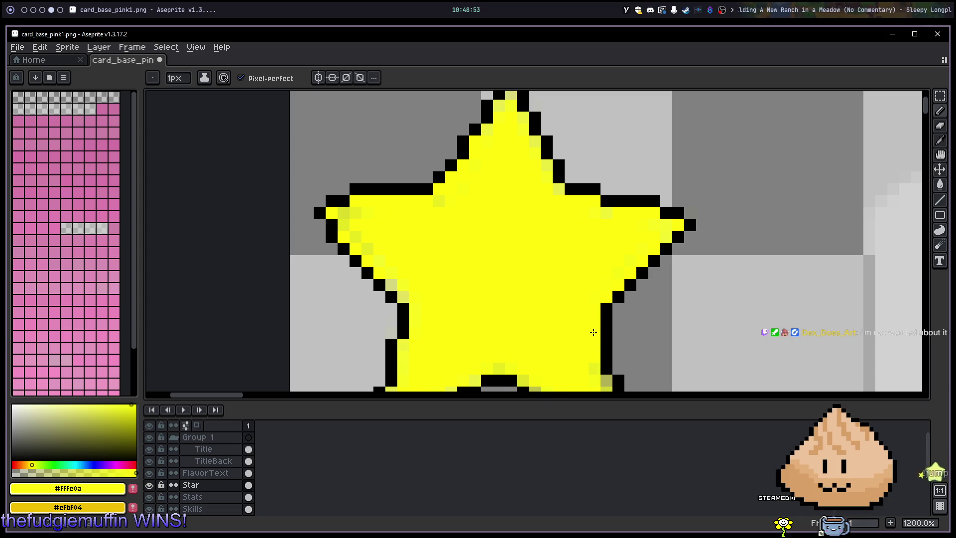
pyautogui.moveTo(595, 367); pyautogui.dragTo(553, 271)
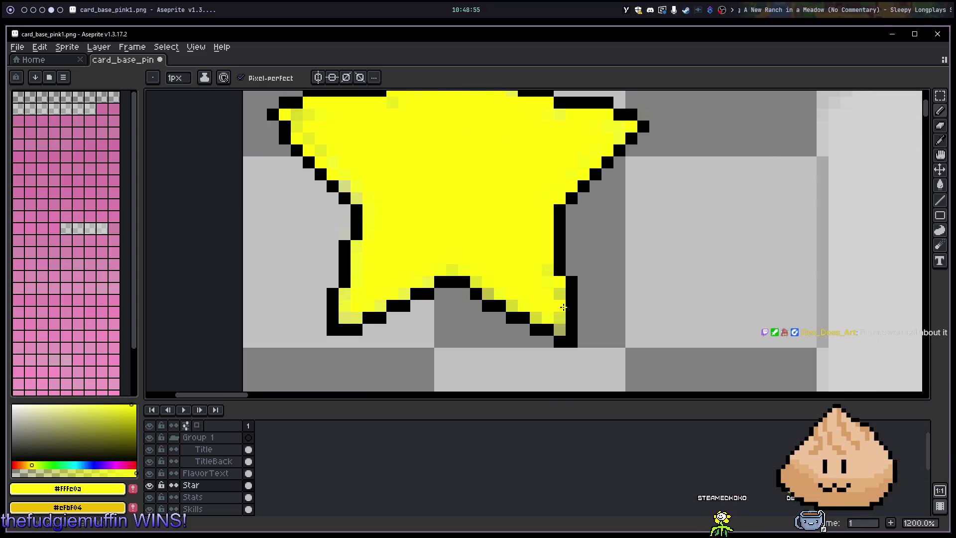
pyautogui.moveTo(561, 311); pyautogui.dragTo(515, 305)
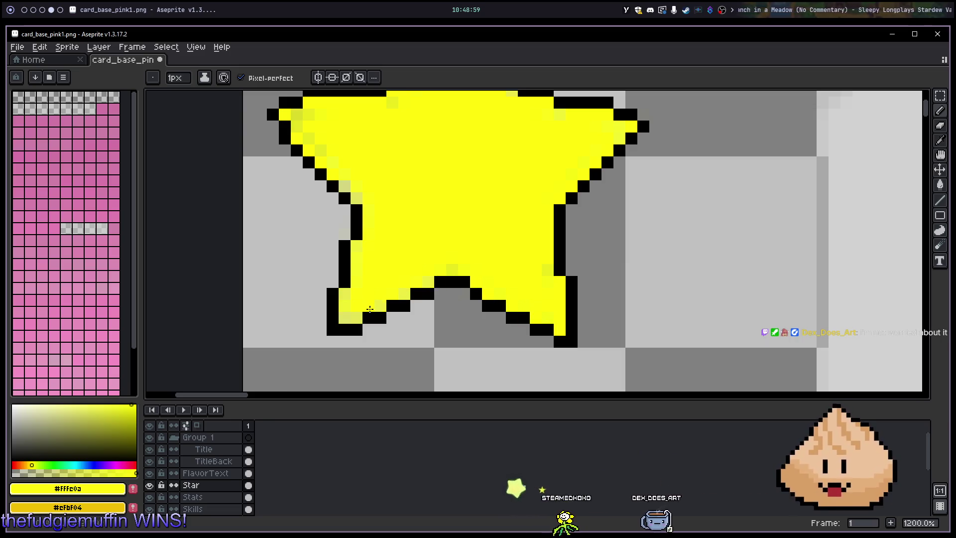
pyautogui.moveTo(355, 316); pyautogui.dragTo(345, 299)
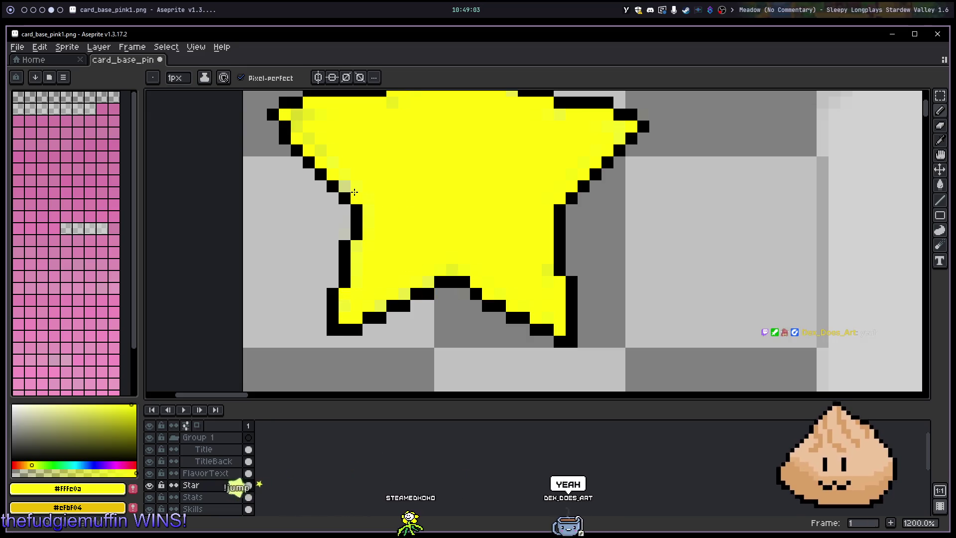
pyautogui.scroll(-7, 465, 163)
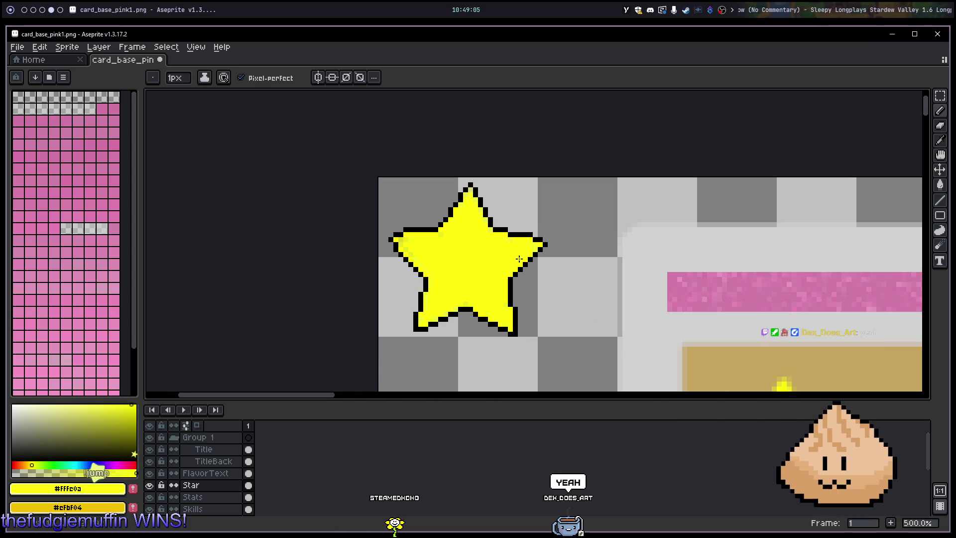
pyautogui.scroll(3, 550, 277)
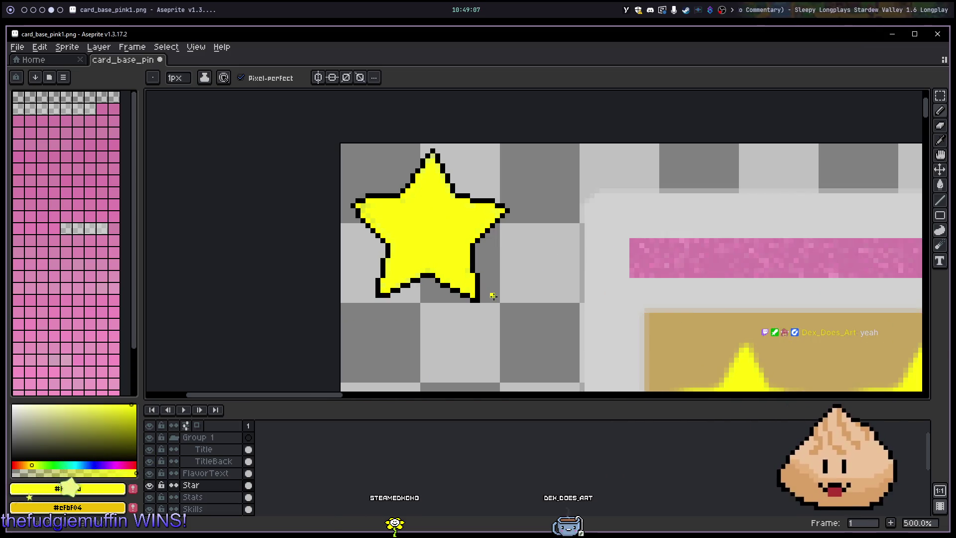
pyautogui.scroll(-3, 493, 296)
pyautogui.scroll(3, 467, 270)
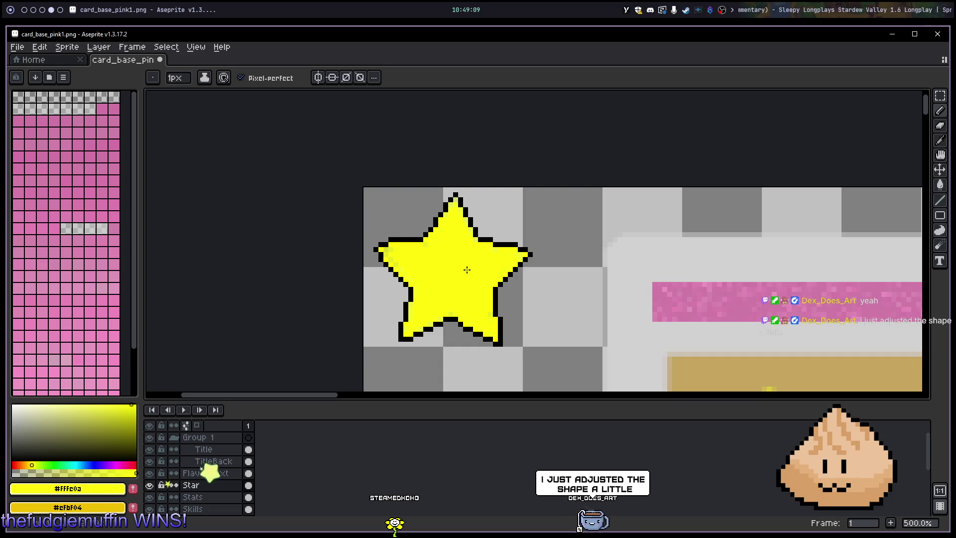
pyautogui.press('alt')
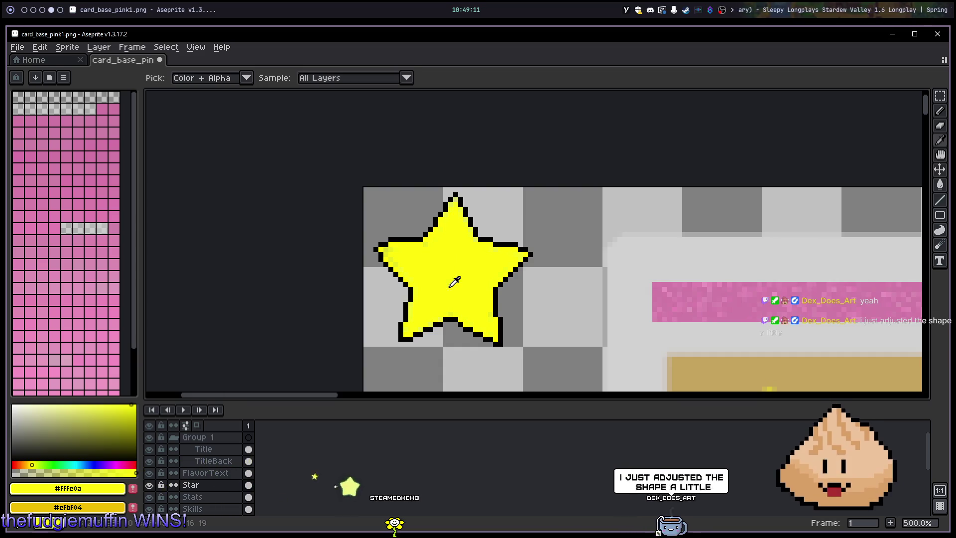
pyautogui.keyDown('alt'); pyautogui.click(411, 293); pyautogui.keyUp('alt')
pyautogui.moveTo(431, 298); pyautogui.dragTo(470, 289)
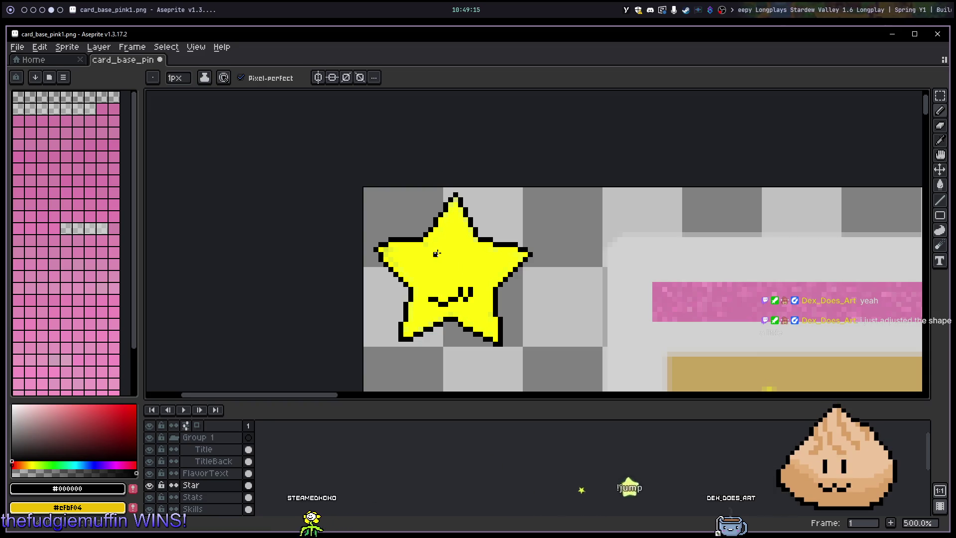
pyautogui.press('ctrl')
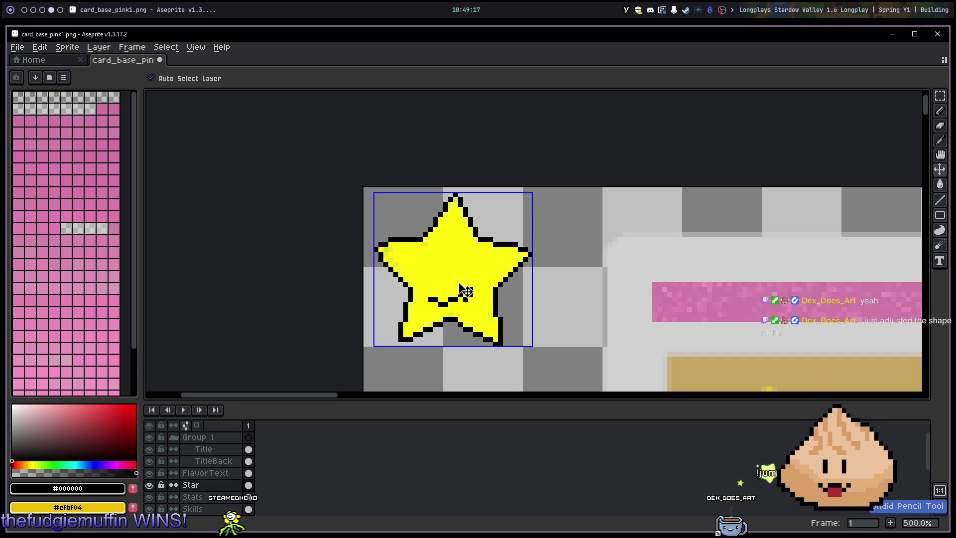
pyautogui.hotkey('ctrl', 'z')
pyautogui.moveTo(451, 259); pyautogui.dragTo(448, 266)
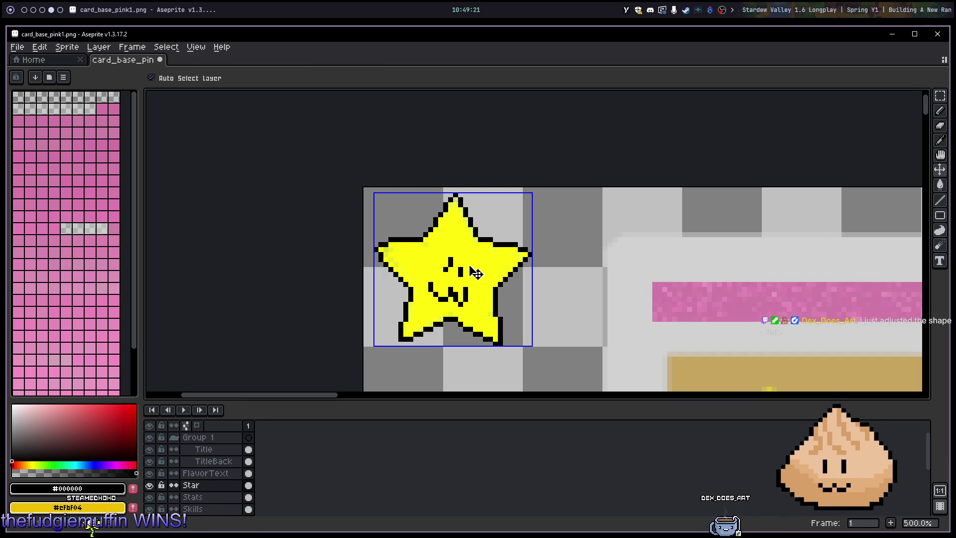
pyautogui.hotkey('ctrl', 'z')
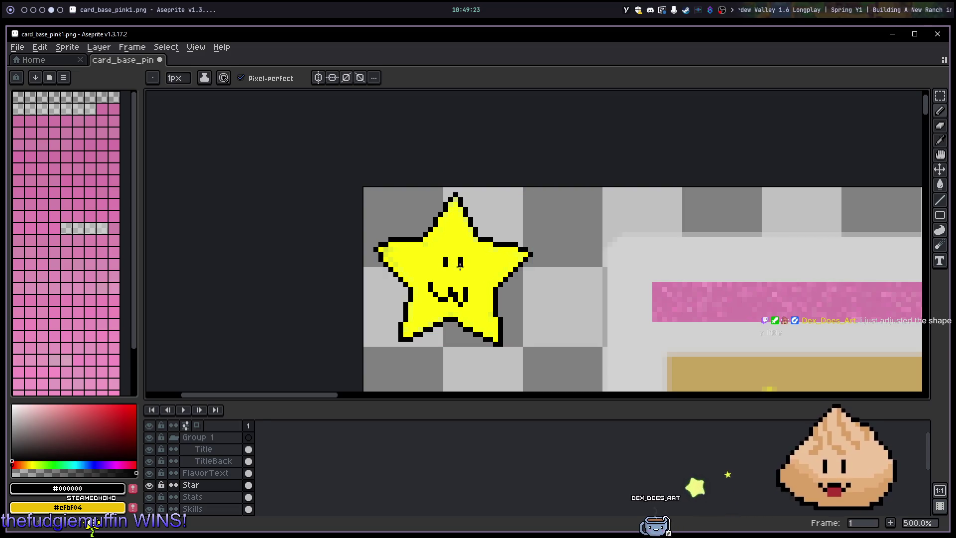
pyautogui.hotkey('ctrl', 'z')
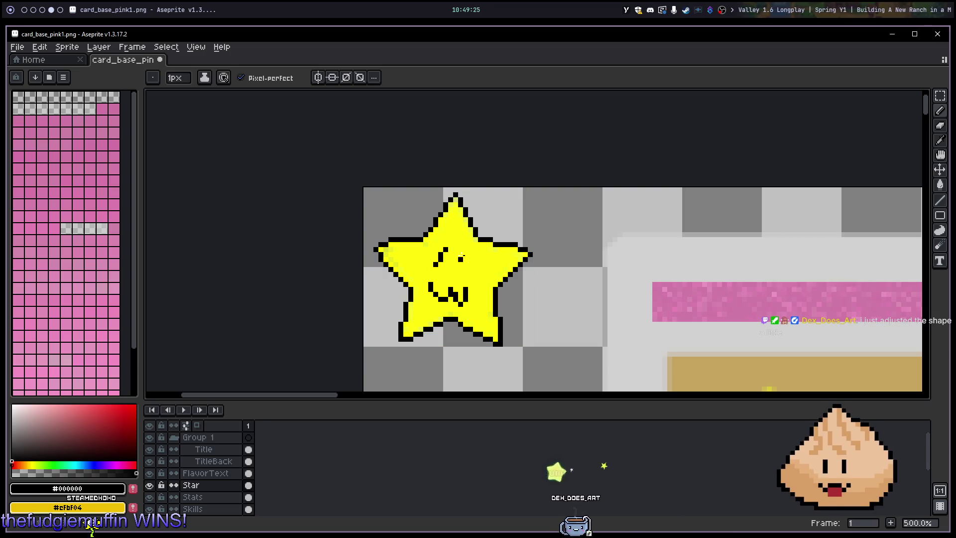
pyautogui.hotkey('ctrl', 'y')
pyautogui.hotkey('ctrl', 'y')
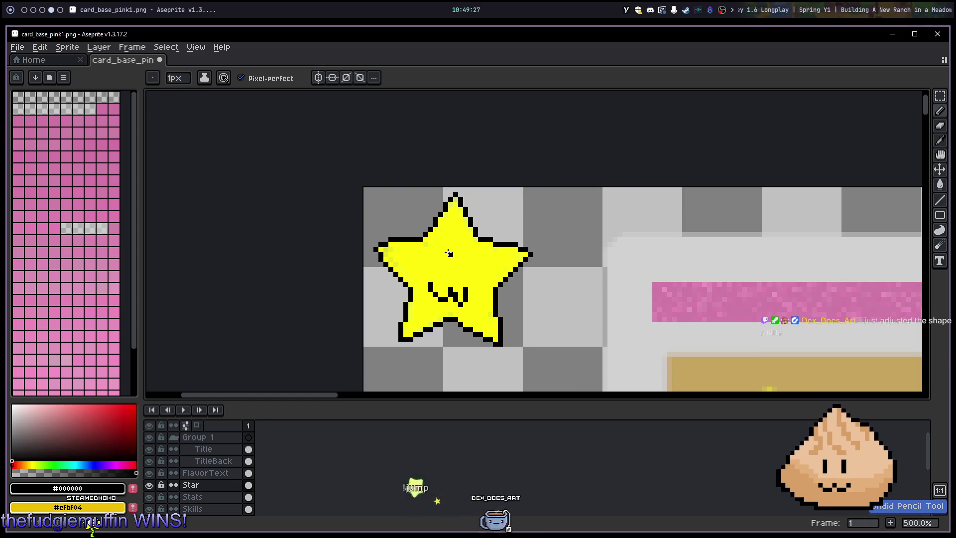
pyautogui.scroll(-3, 506, 309)
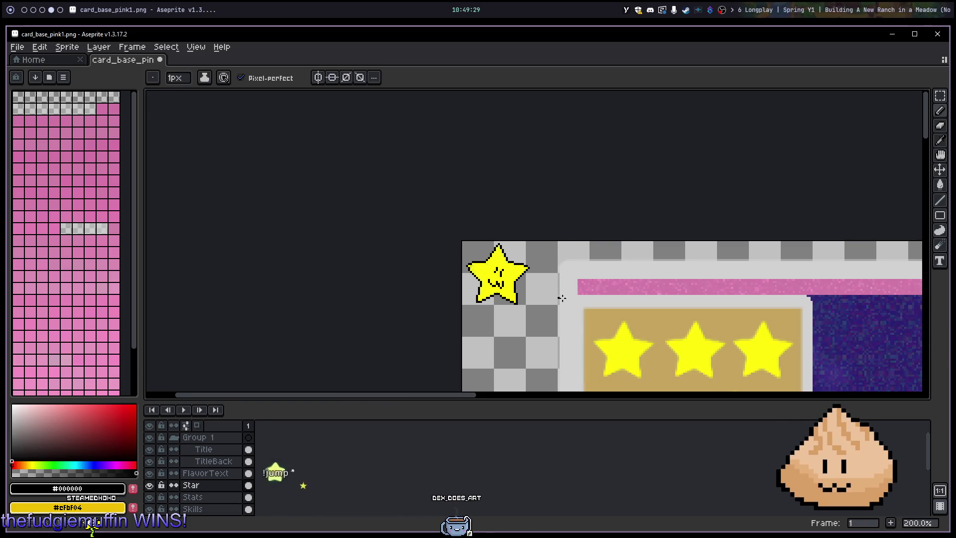
pyautogui.moveTo(597, 306)
pyautogui.mouseDown()
pyautogui.moveTo(531, 188)
pyautogui.moveTo(421, 242)
pyautogui.moveTo(395, 299)
pyautogui.mouseUp()
pyautogui.hotkey('ctrl', 'z')
pyautogui.scroll(3, 486, 193)
pyautogui.scroll(-2, 480, 181)
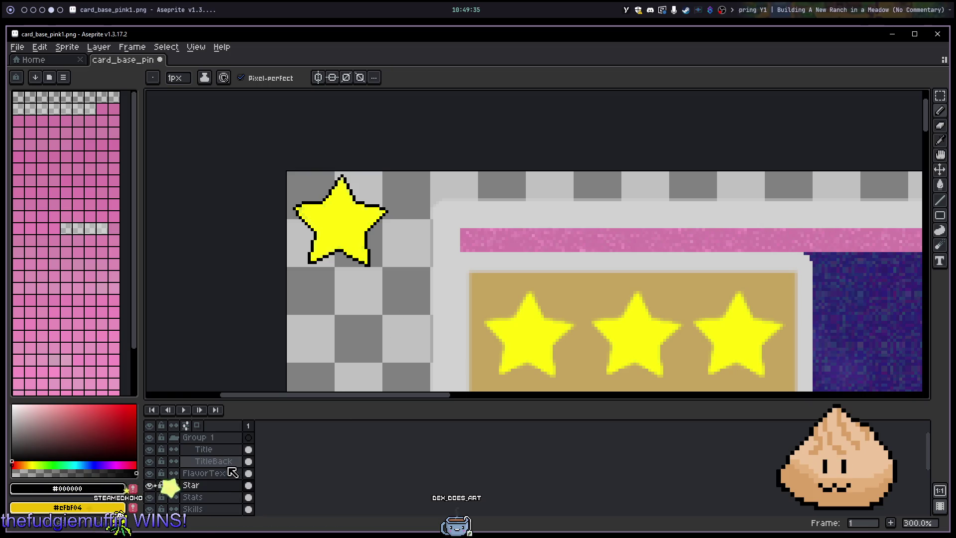
pyautogui.scroll(-1, 225, 476)
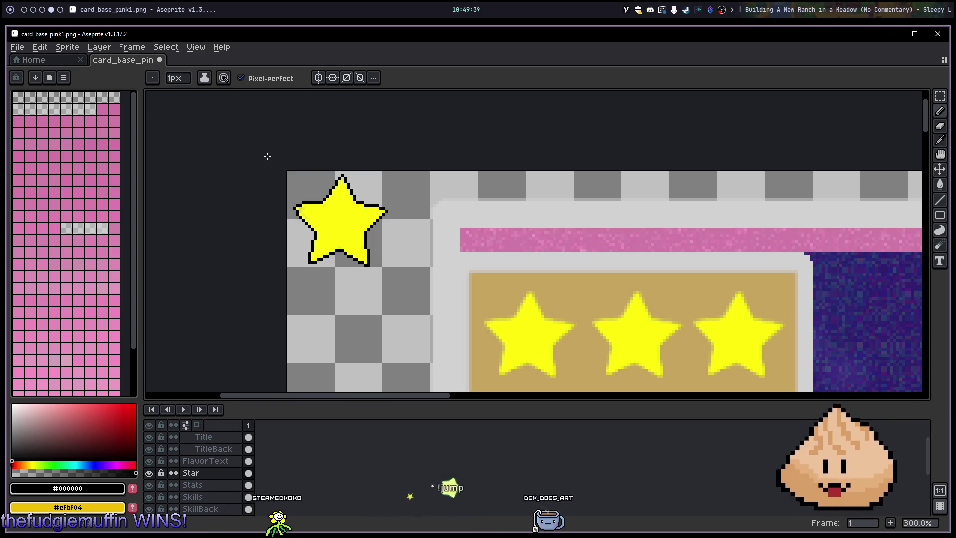
pyautogui.press('m')
pyautogui.moveTo(256, 154)
pyautogui.mouseDown()
pyautogui.moveTo(416, 265)
pyautogui.moveTo(241, 114)
pyautogui.mouseUp()
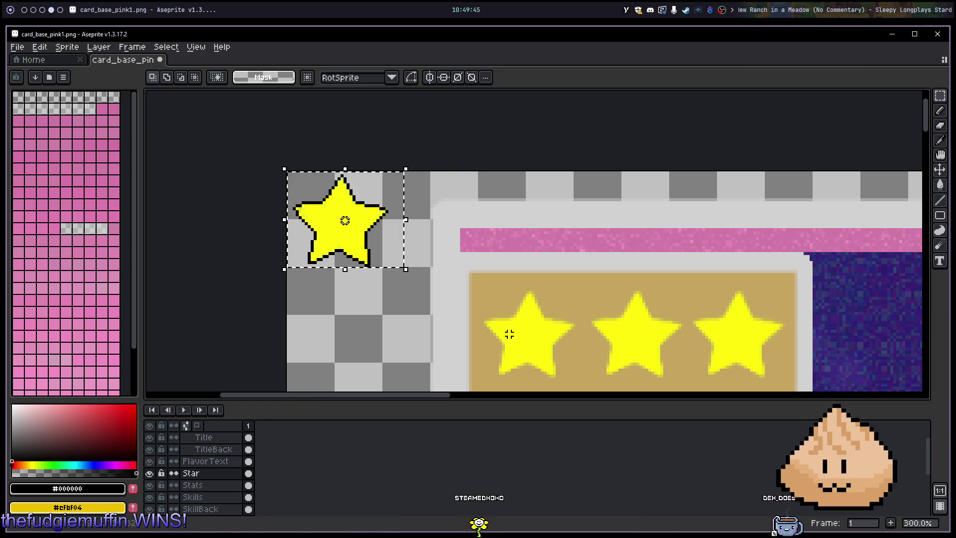
# Step: Zoom to 400% over the three rarity stars and select the RarityStars layer
pyautogui.scroll(-3, 509, 334)
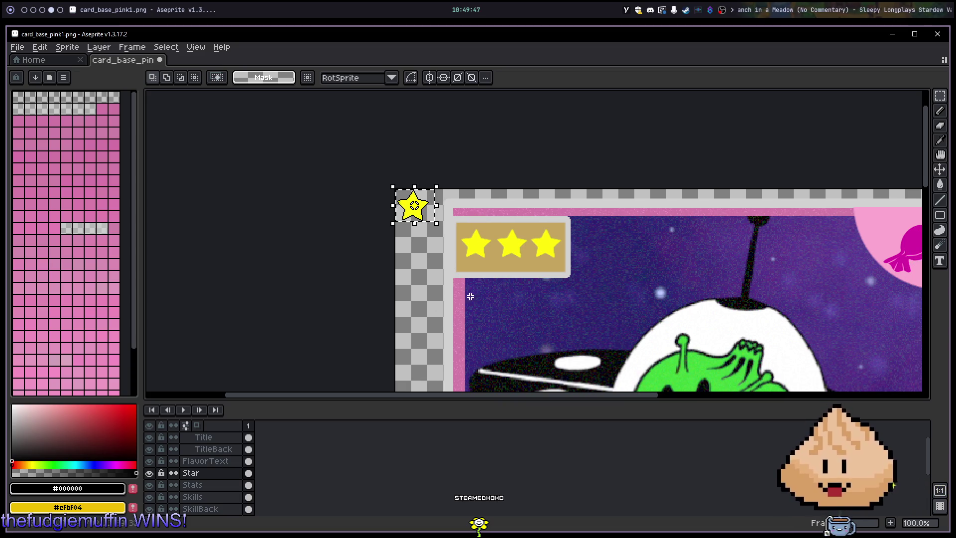
pyautogui.scroll(3, 525, 241)
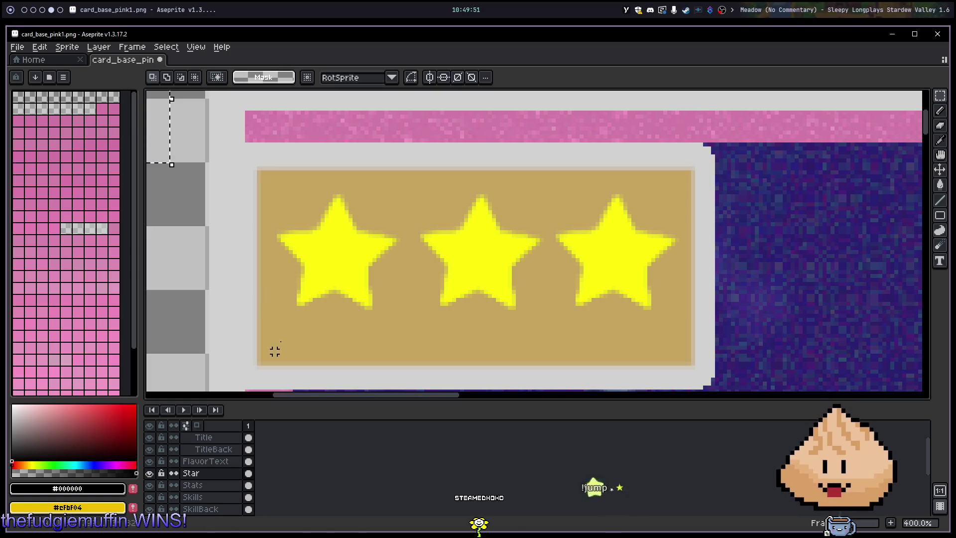
pyautogui.scroll(1, 223, 465)
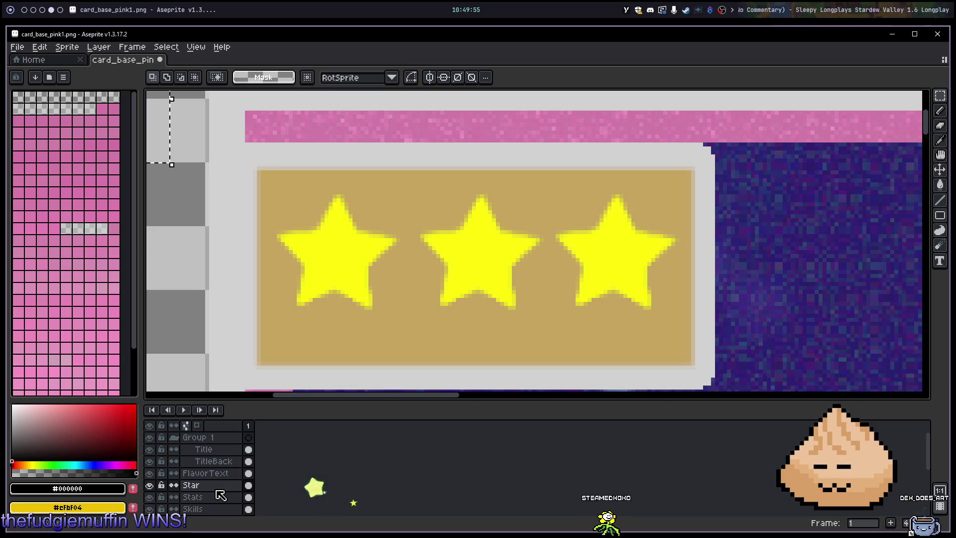
pyautogui.scroll(-5, 216, 500)
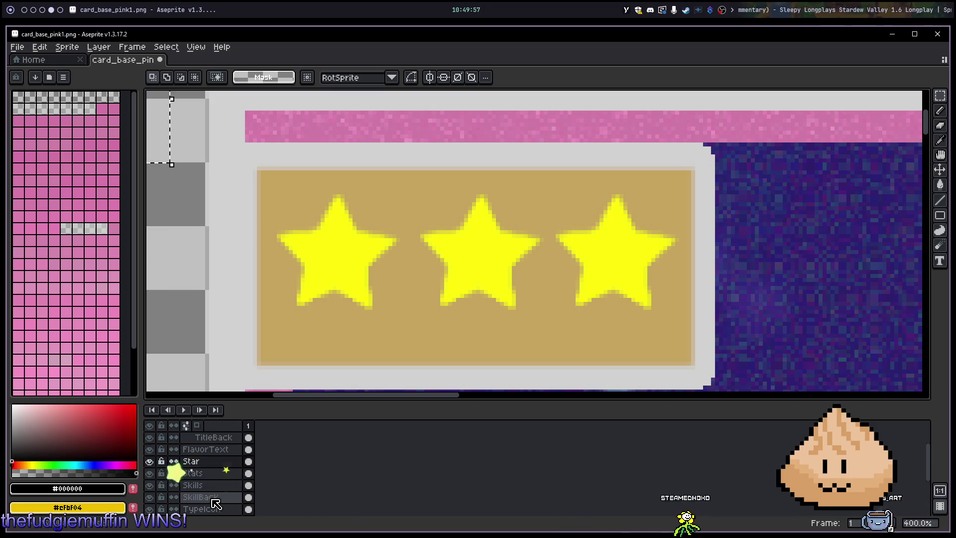
pyautogui.click(217, 484)
# Step: Group the RarityStars and RarityBack layers into a new group named RarityV1
pyautogui.keyDown('shift'); pyautogui.click(206, 497); pyautogui.keyUp('shift')
pyautogui.rightClick(203, 503)
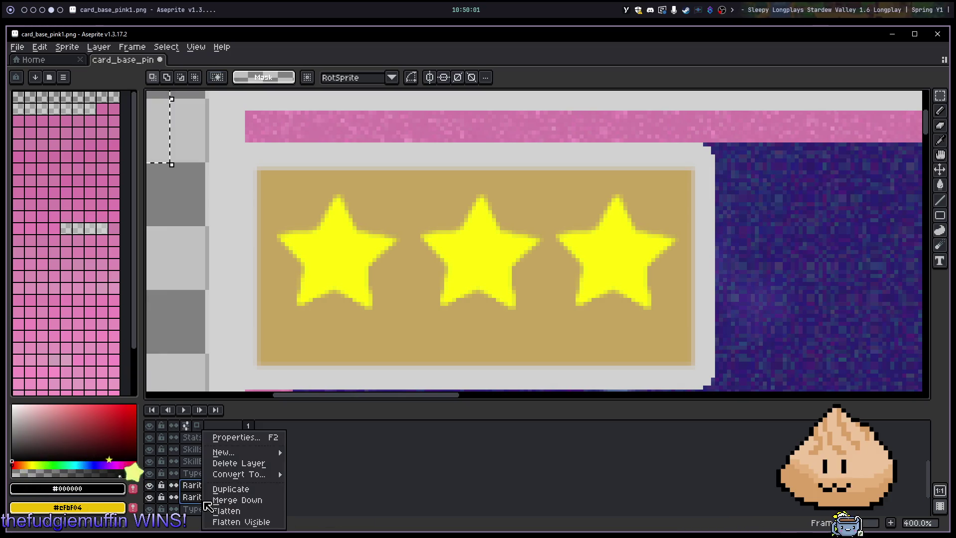
pyautogui.moveTo(269, 452)
pyautogui.click(330, 464)
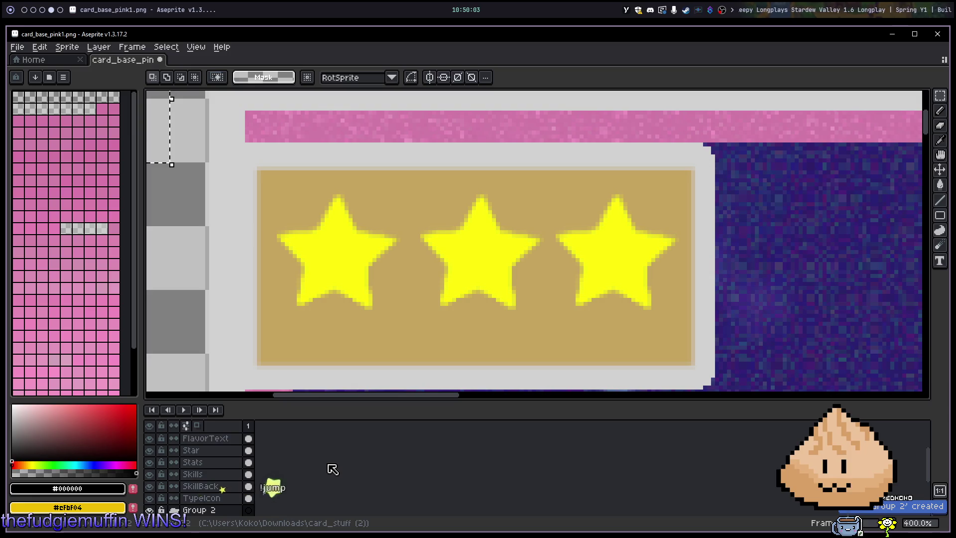
pyautogui.scroll(-2, 235, 468)
pyautogui.doubleClick(235, 464)
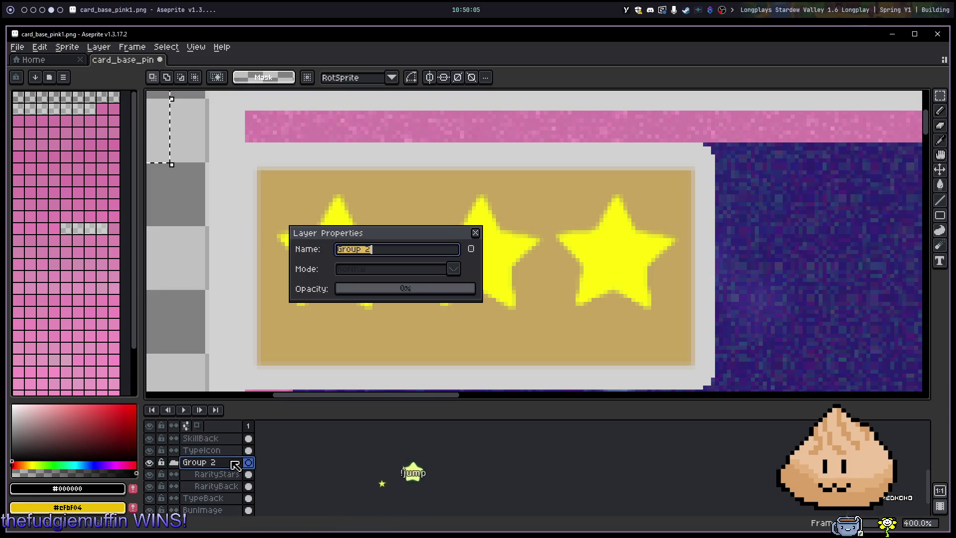
pyautogui.write('Rar')
pyautogui.press('BackSpace')
pyautogui.write('tyV1')
pyautogui.press('Return')
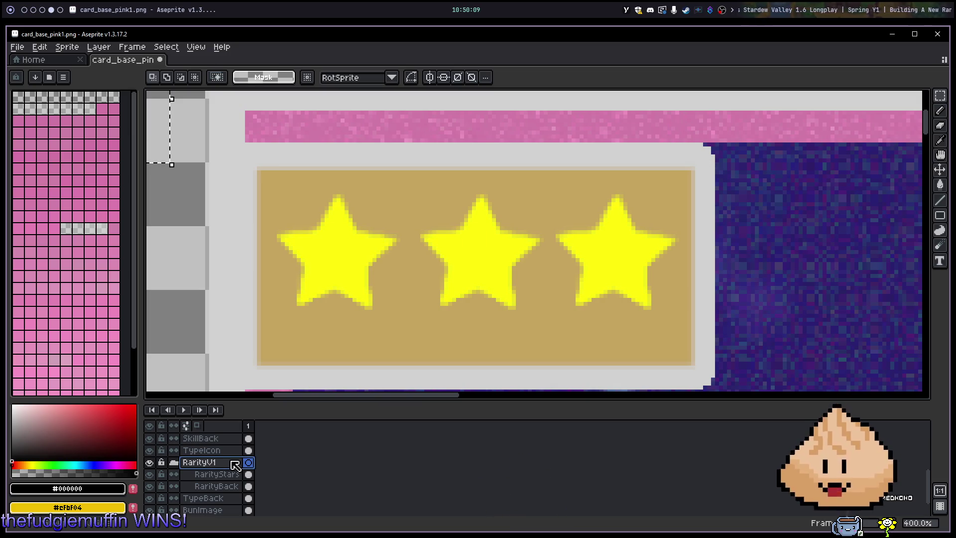
# Step: Duplicate the RarityV1 group, rename the copy RarityV2, and select its stars layer
pyautogui.rightClick(214, 470)
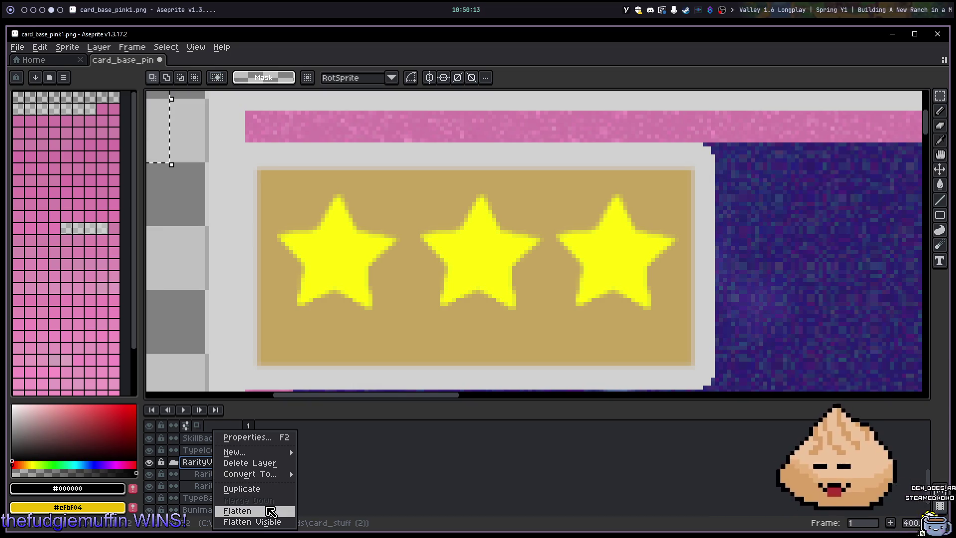
pyautogui.click(249, 488)
pyautogui.click(209, 466)
pyautogui.doubleClick(208, 467)
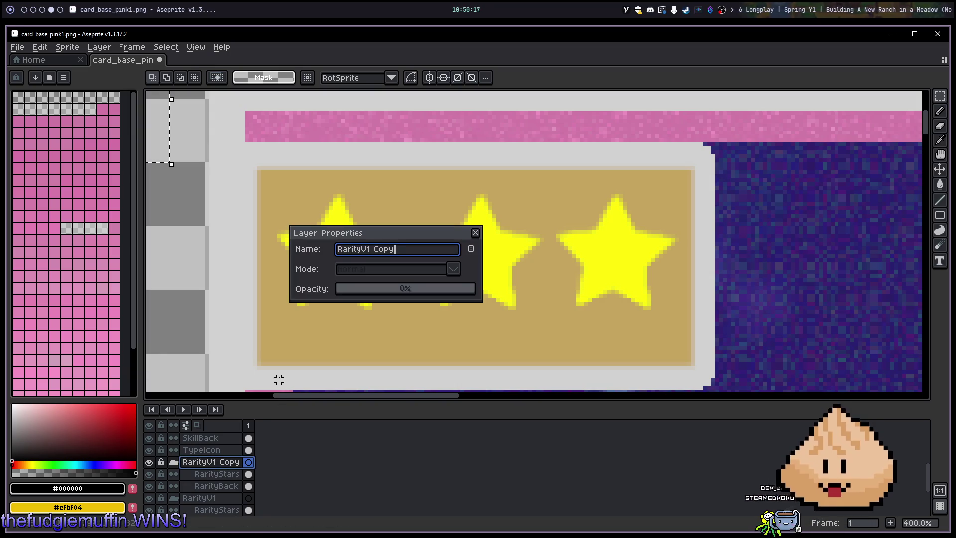
pyautogui.press('BackSpace')
pyautogui.write('2')
pyautogui.press('Return')
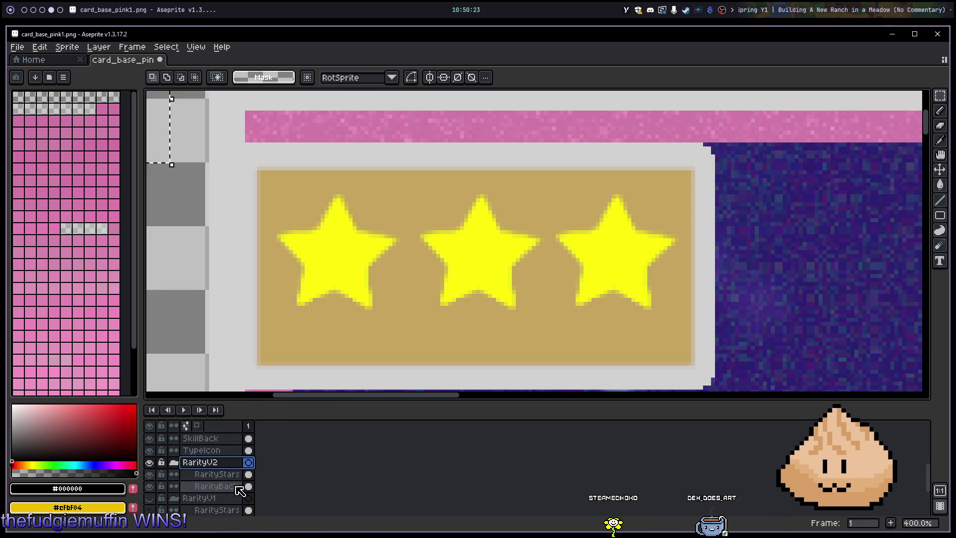
pyautogui.click(216, 474)
# Step: Clear the plain badge stars and paste outlined stars at the badge's left and middle
pyautogui.moveTo(287, 180)
pyautogui.mouseDown()
pyautogui.moveTo(758, 335)
pyautogui.moveTo(737, 344)
pyautogui.mouseUp()
pyautogui.press('Delete')
pyautogui.hotkey('ctrl', 'v')
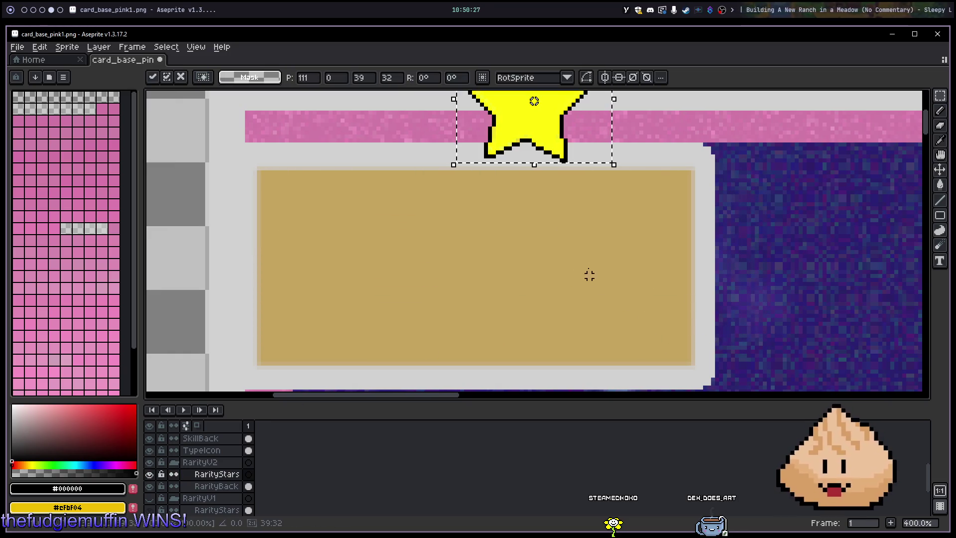
pyautogui.moveTo(518, 122)
pyautogui.mouseDown()
pyautogui.moveTo(456, 217)
pyautogui.moveTo(378, 271)
pyautogui.moveTo(326, 279)
pyautogui.mouseUp()
pyautogui.hotkey('ctrl', 'v')
pyautogui.moveTo(521, 158)
pyautogui.mouseDown()
pyautogui.moveTo(483, 280)
pyautogui.moveTo(469, 291)
pyautogui.mouseUp()
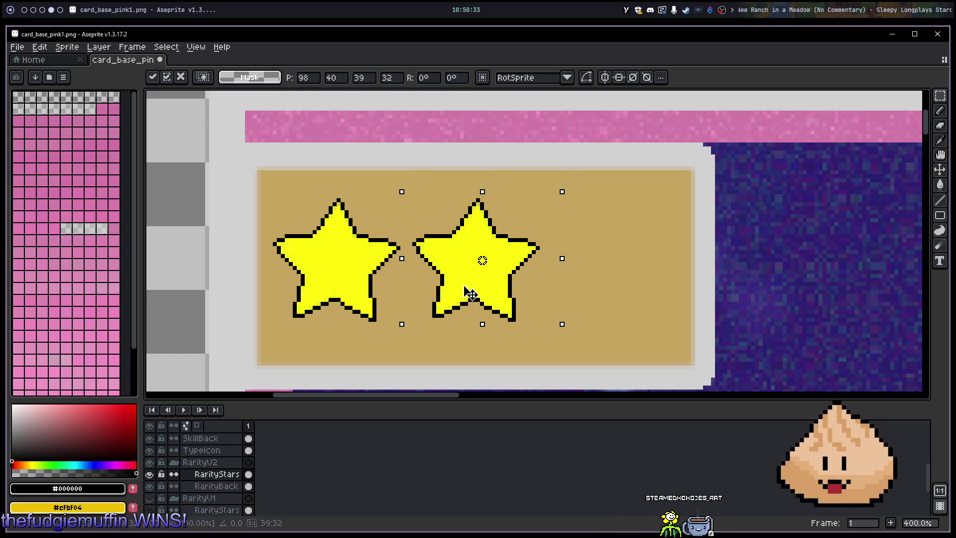
# Step: Paste a third outlined star at the badge's right, nudge it lower, and commit
pyautogui.hotkey('ctrl', 'v')
pyautogui.moveTo(549, 145); pyautogui.dragTo(630, 299)
pyautogui.scroll(-5, 679, 299)
pyautogui.moveTo(758, 289); pyautogui.dragTo(682, 251)
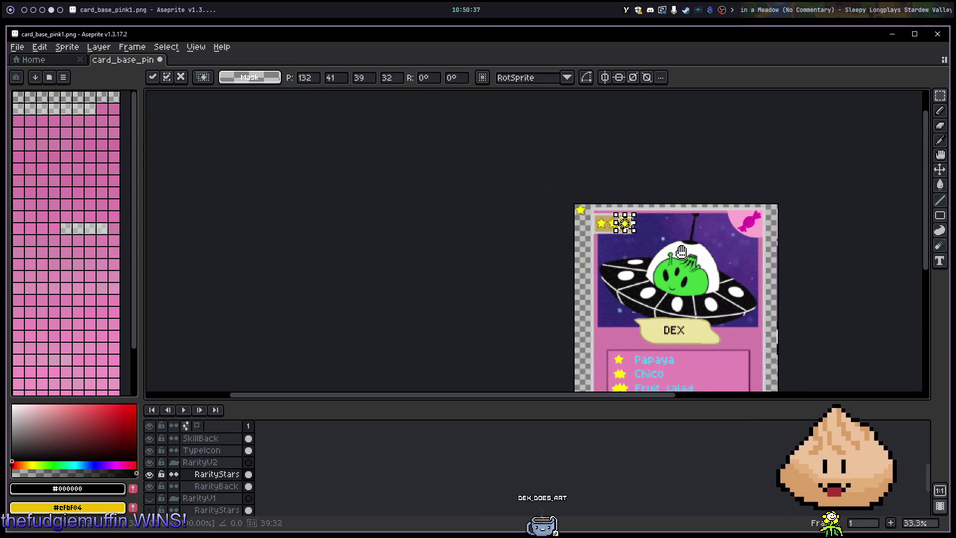
pyautogui.scroll(5, 682, 251)
pyautogui.scroll(-2, 668, 274)
pyautogui.hotkey('ctrl', 'd')
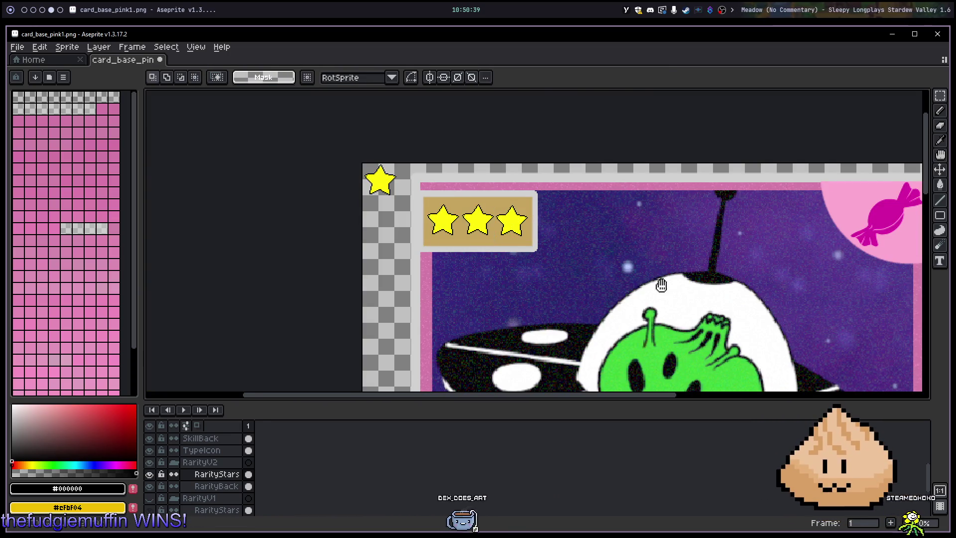
pyautogui.moveTo(661, 285); pyautogui.dragTo(652, 240)
pyautogui.scroll(-2, 625, 219)
pyautogui.scroll(2, 624, 218)
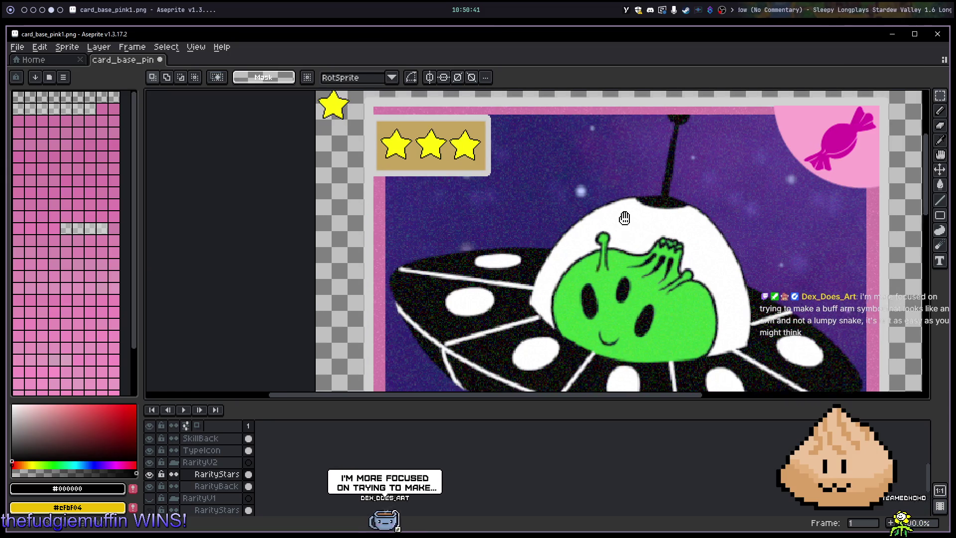
pyautogui.scroll(-2, 622, 217)
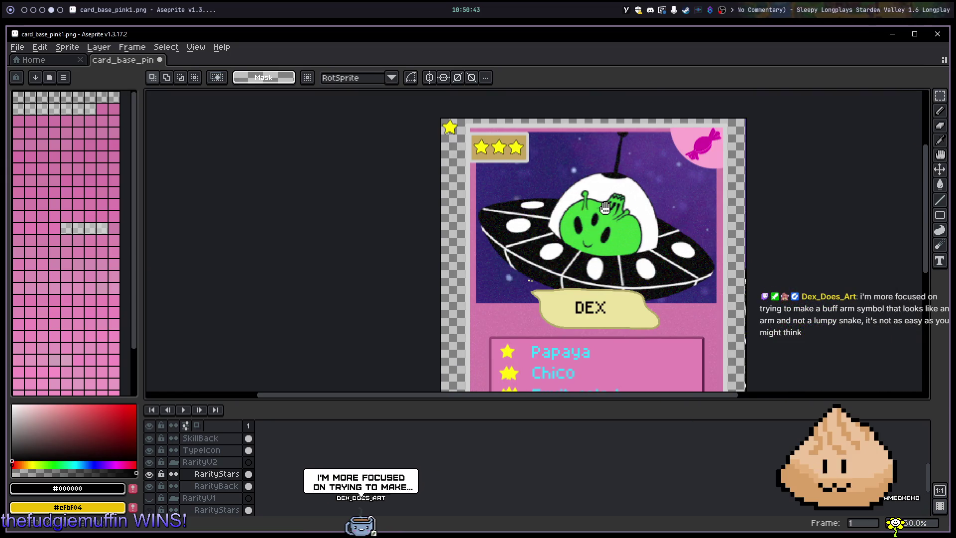
# Step: Sketch a black outline and a 3 over the cyan doodle above 'Abducts all your cows'
pyautogui.moveTo(605, 207); pyautogui.dragTo(592, 208)
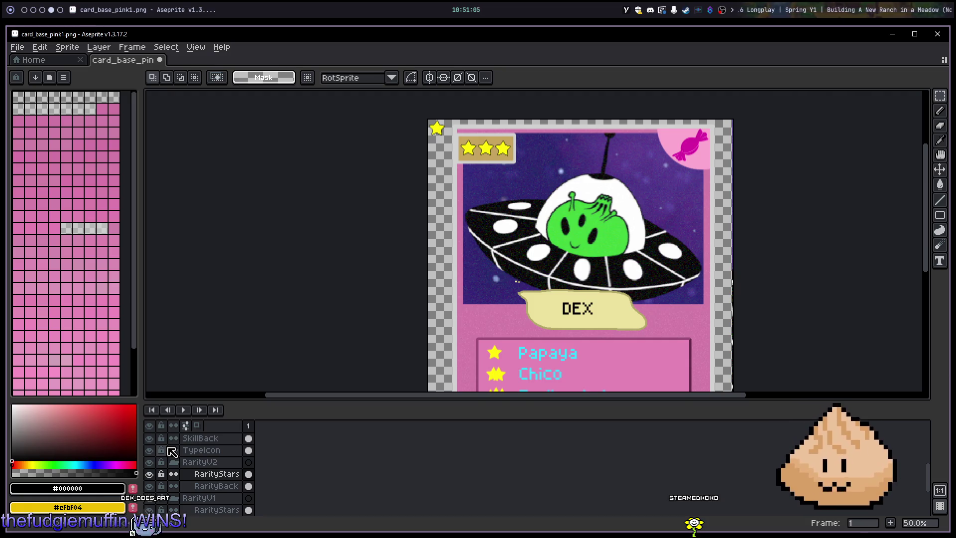
pyautogui.moveTo(581, 326); pyautogui.dragTo(507, 205)
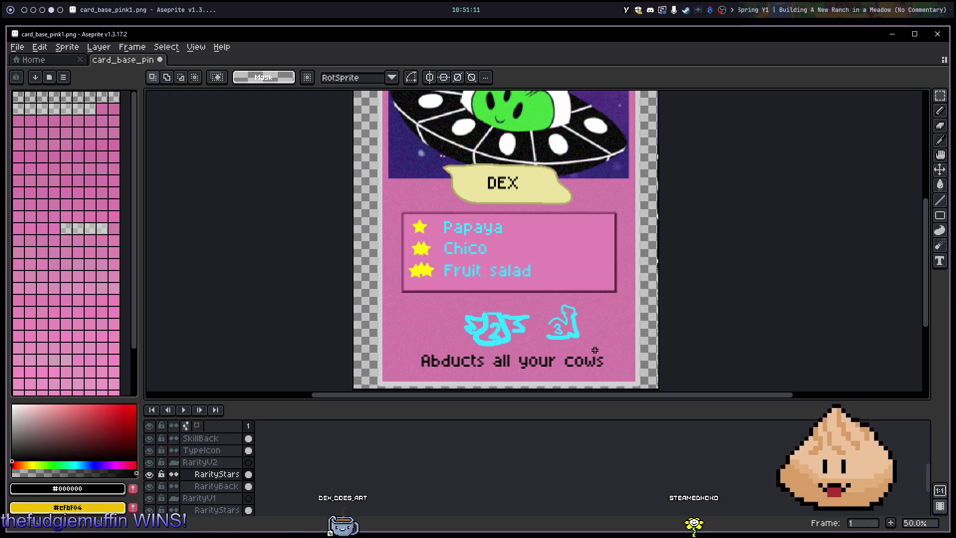
pyautogui.scroll(2, 558, 326)
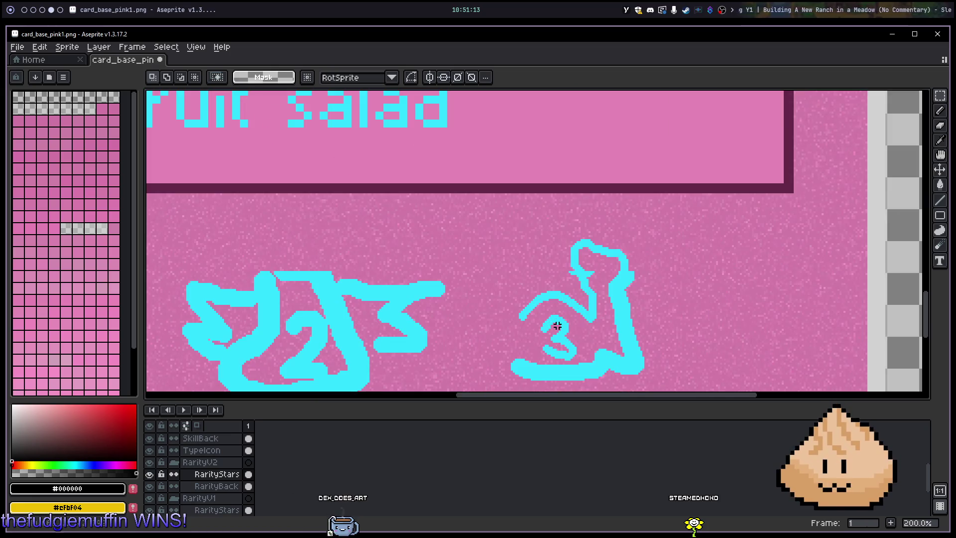
pyautogui.moveTo(553, 324); pyautogui.dragTo(500, 265)
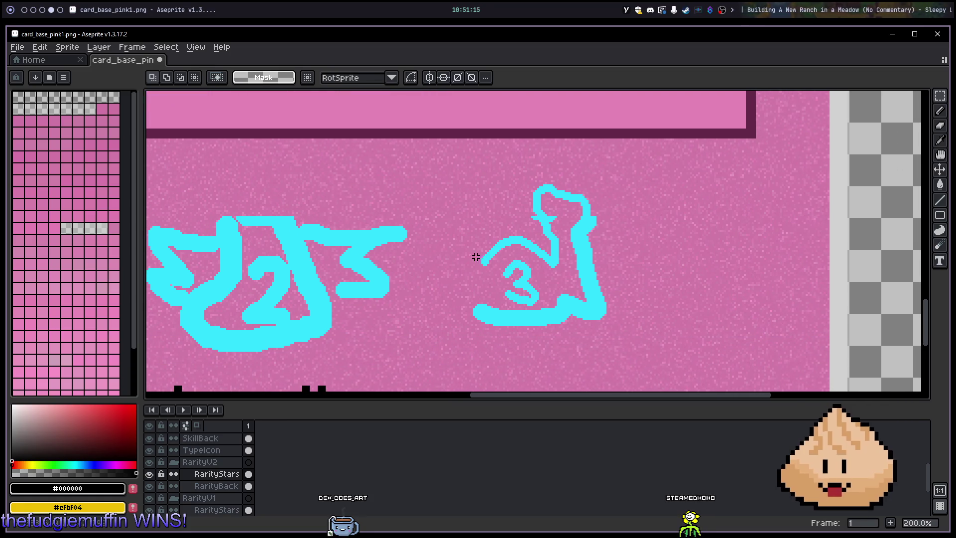
pyautogui.moveTo(330, 293)
pyautogui.mouseDown()
pyautogui.moveTo(687, 188)
pyautogui.moveTo(612, 180)
pyautogui.moveTo(560, 193)
pyautogui.mouseUp()
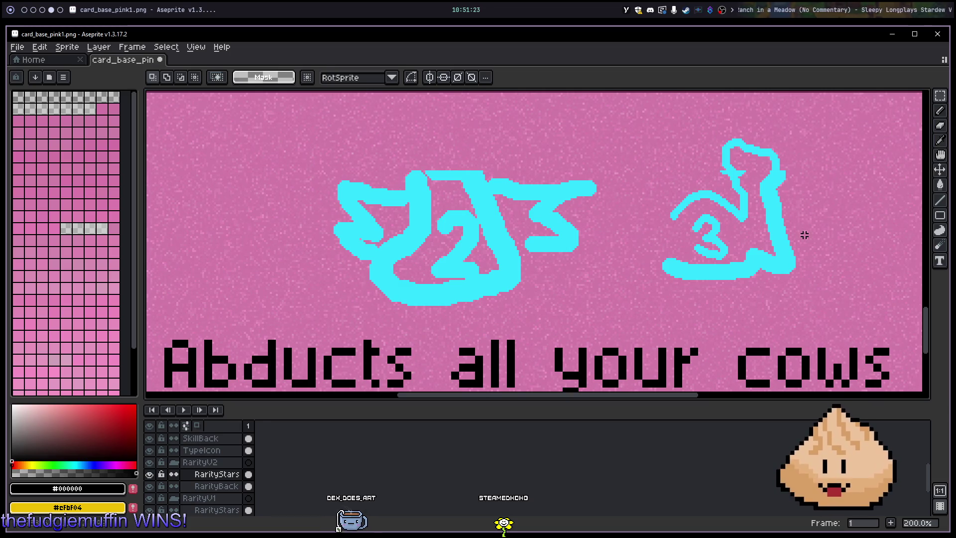
pyautogui.press('b')
pyautogui.moveTo(699, 259)
pyautogui.mouseDown()
pyautogui.moveTo(744, 187)
pyautogui.moveTo(799, 227)
pyautogui.moveTo(762, 288)
pyautogui.moveTo(725, 281)
pyautogui.mouseUp()
pyautogui.moveTo(733, 225)
pyautogui.mouseDown()
pyautogui.moveTo(764, 230)
pyautogui.moveTo(750, 238)
pyautogui.moveTo(767, 248)
pyautogui.moveTo(757, 260)
pyautogui.mouseUp()
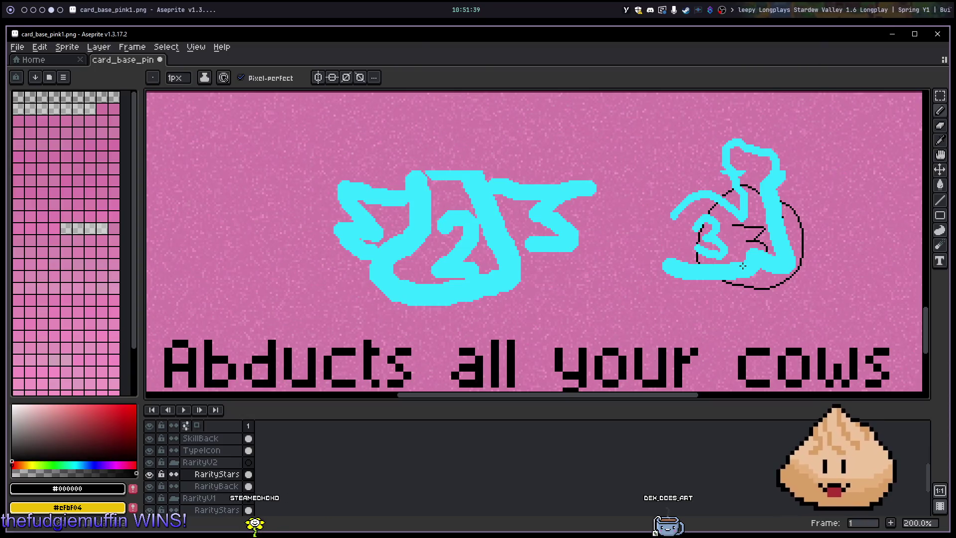
pyautogui.press('super+3')
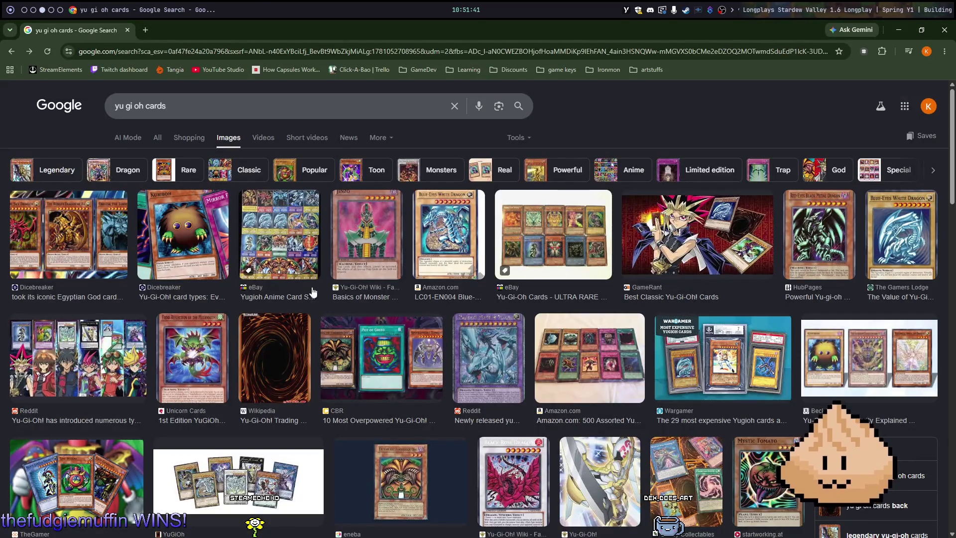
# Step: Search Google Images for 'hearthstone cards' and preview the Godfrey the Betrayer card
pyautogui.click(309, 56)
pyautogui.write('hearthston')
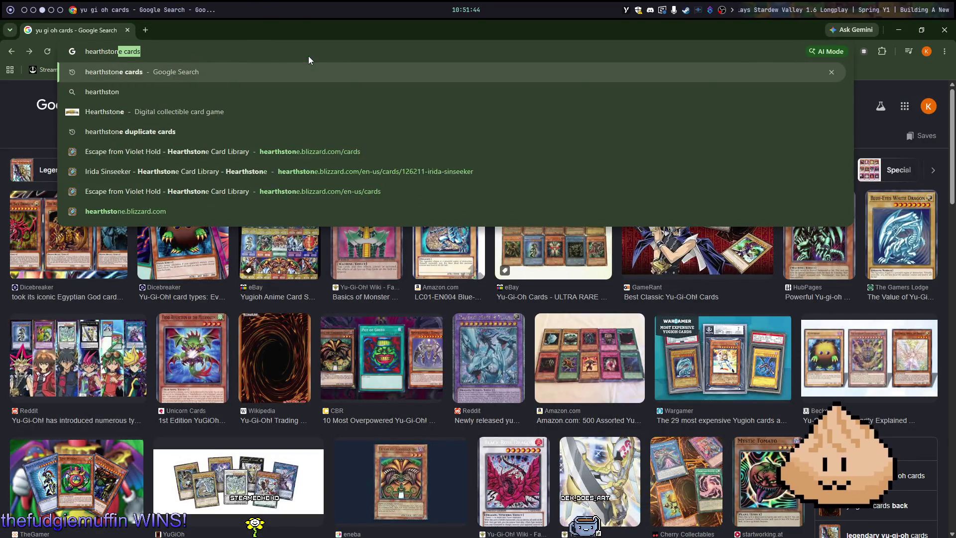
pyautogui.press('Return')
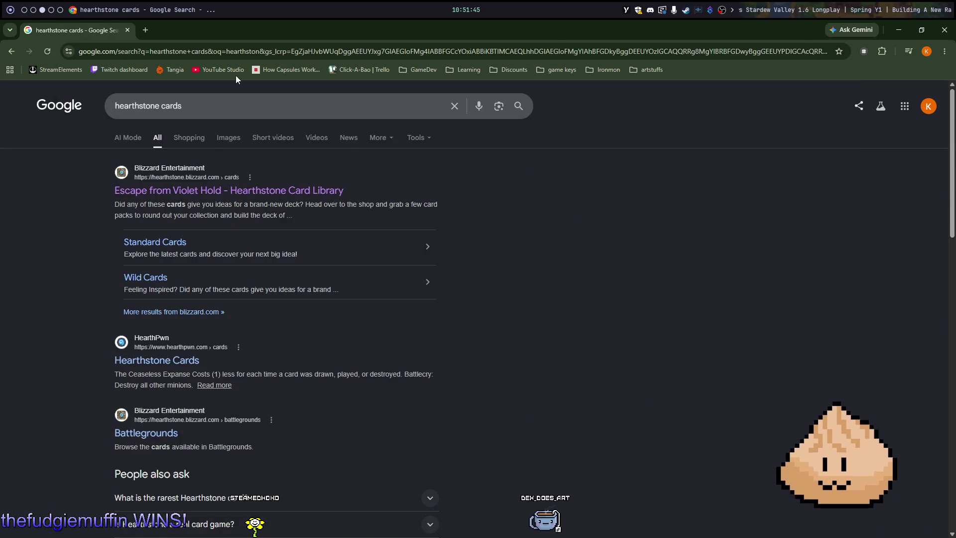
pyautogui.click(227, 143)
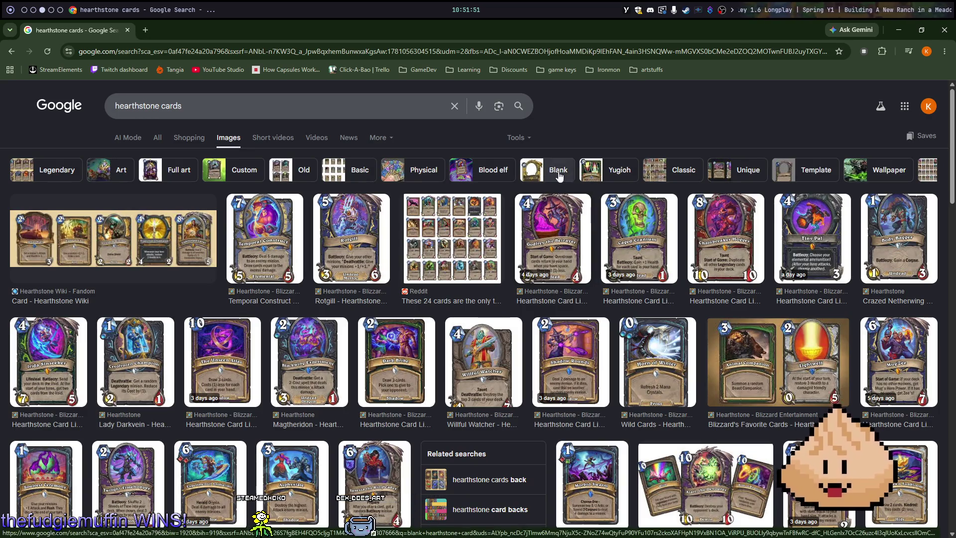
pyautogui.click(539, 206)
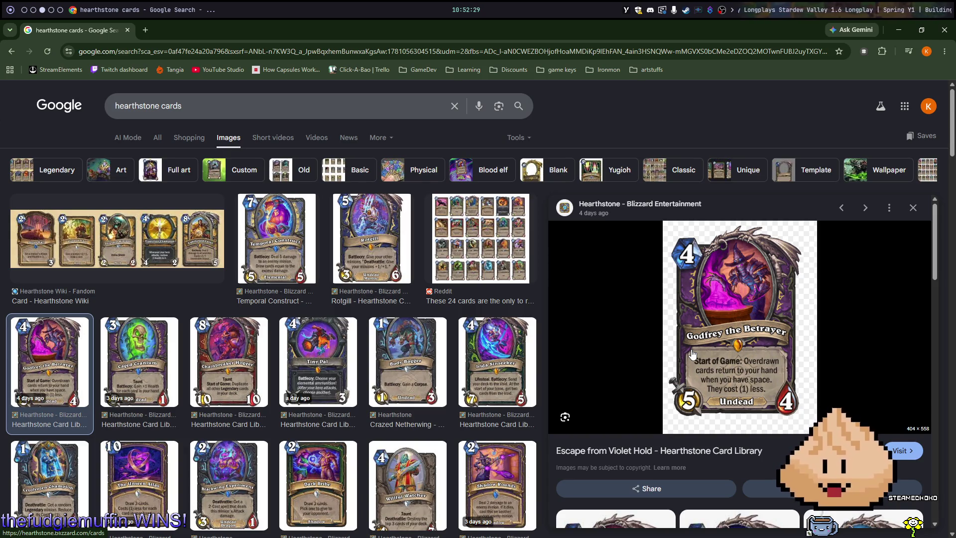
pyautogui.hotkey('alt', 'Tab')
pyautogui.hotkey('alt', 'Tab')
pyautogui.hotkey('alt', 'Tab')
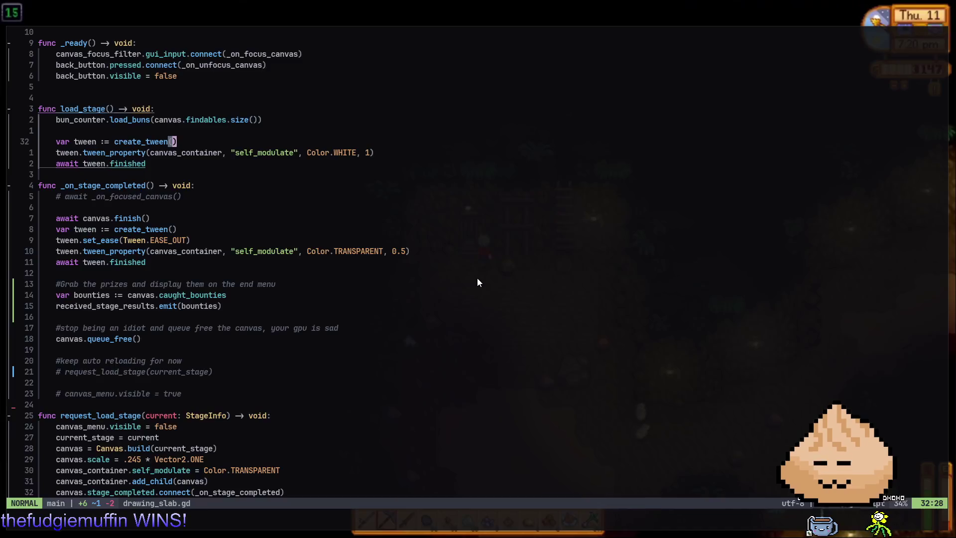
# Step: Check Godot's room.tscn scene, glance at the browser and code, then return to Aseprite
pyautogui.hotkey('alt', 'Tab')
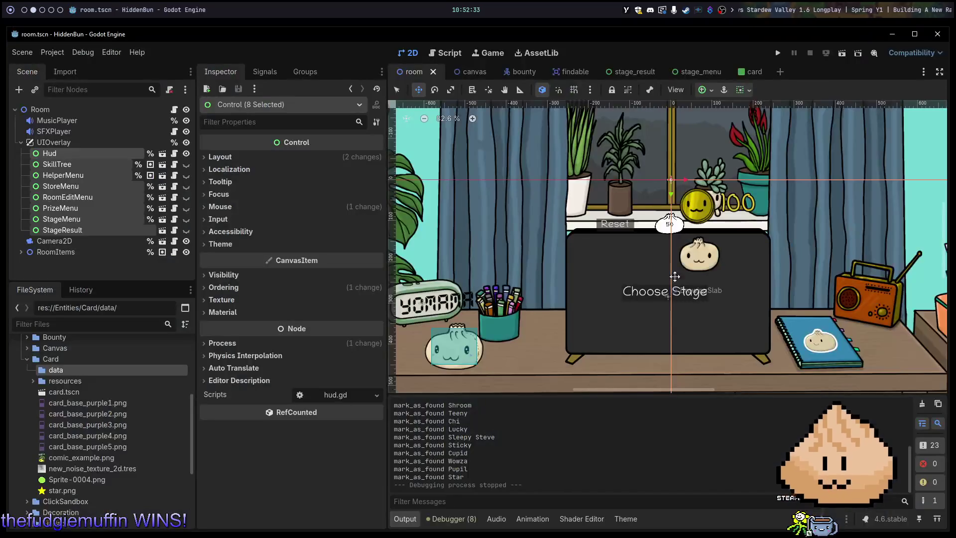
pyautogui.hotkey('alt', 'Tab')
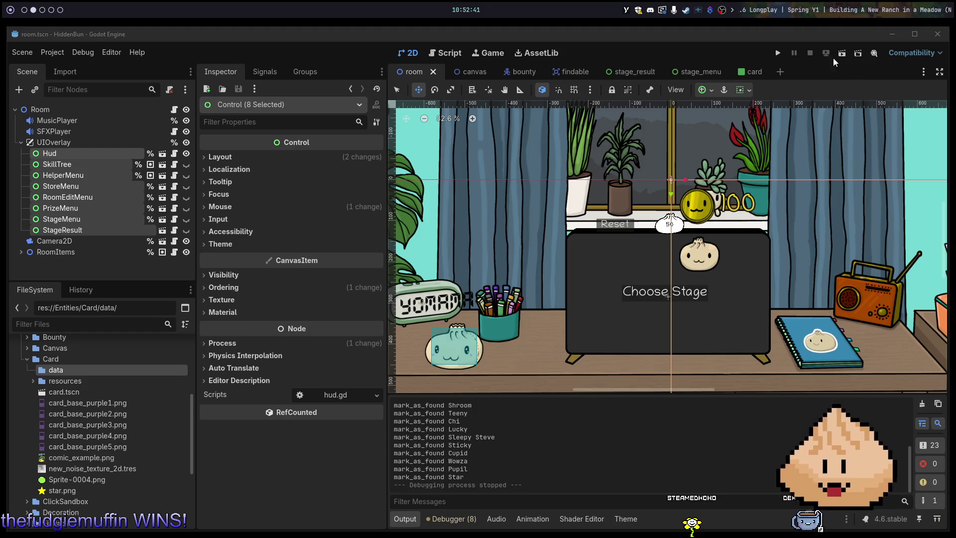
pyautogui.hotkey('alt', 'Tab')
pyautogui.hotkey('alt', 'Tab')
pyautogui.hotkey('alt', 'Tab')
pyautogui.hotkey('alt', 'Tab')
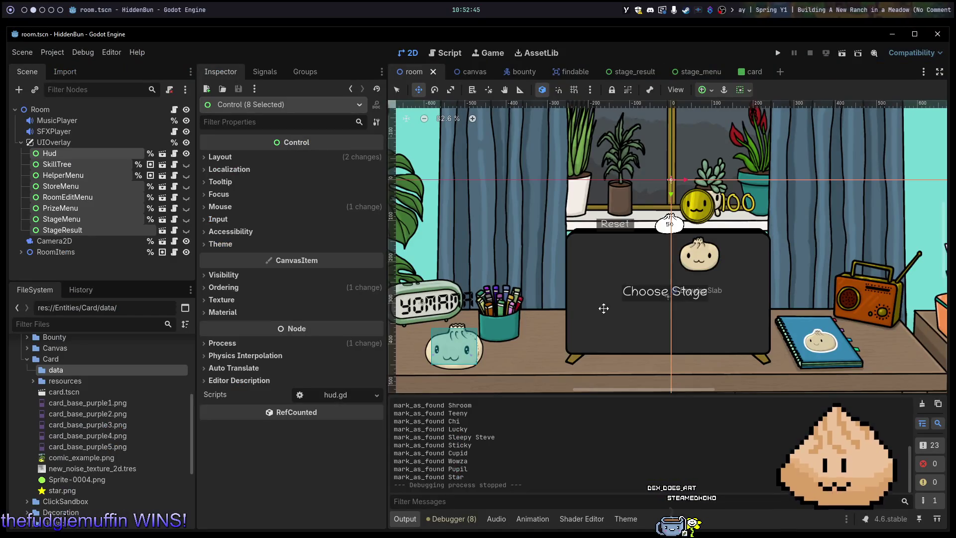
pyautogui.hotkey('alt', 'Tab')
pyautogui.hotkey('alt', 'Tab')
pyautogui.scroll(-3, 501, 182)
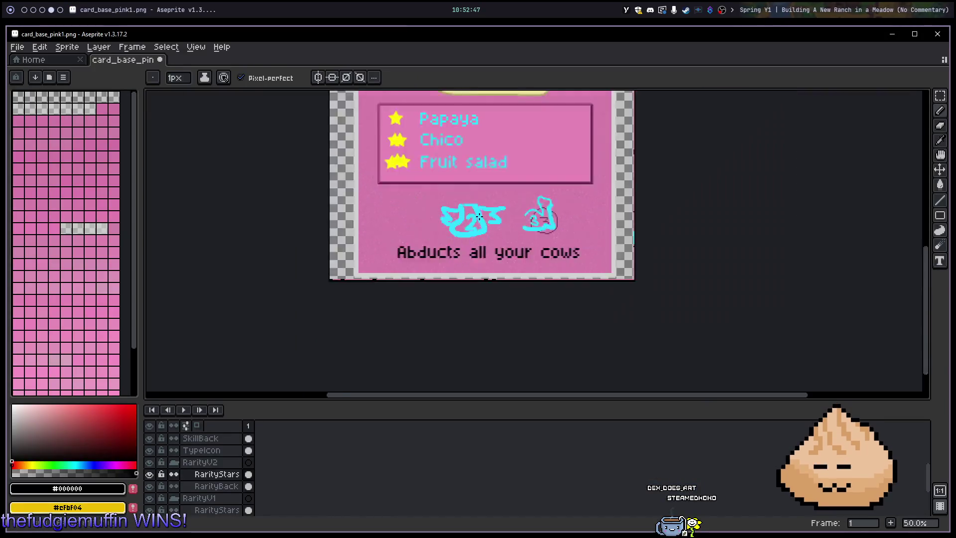
# Step: Reposition the card view and undo an accidental duplicate of the Skills layer
pyautogui.moveTo(501, 182)
pyautogui.mouseDown()
pyautogui.moveTo(492, 239)
pyautogui.moveTo(525, 294)
pyautogui.mouseUp()
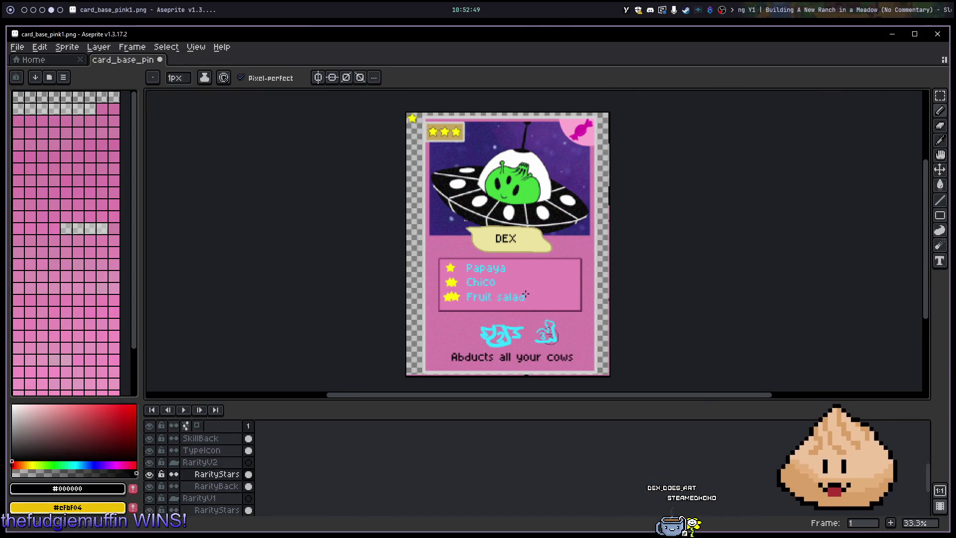
pyautogui.scroll(2, 219, 463)
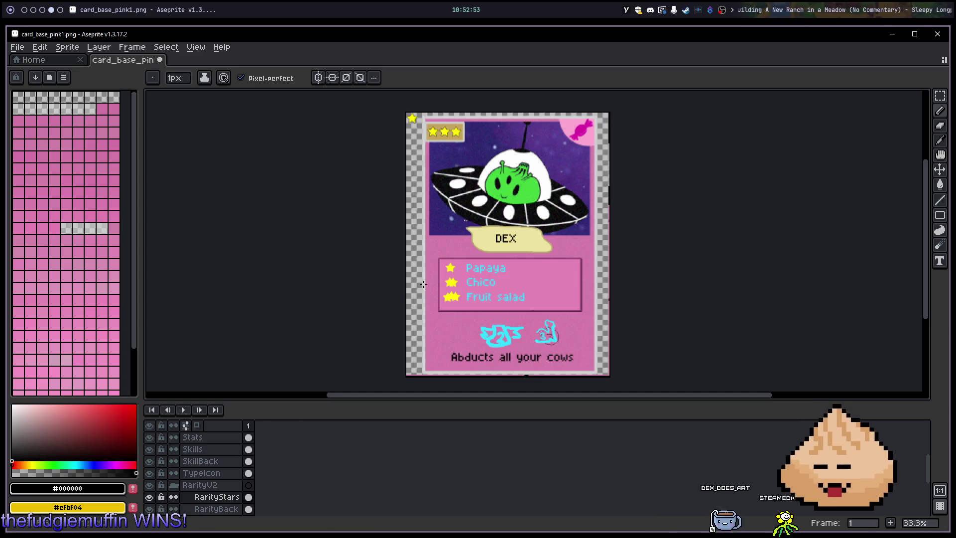
pyautogui.scroll(-2, 448, 307)
pyautogui.scroll(-5, 218, 453)
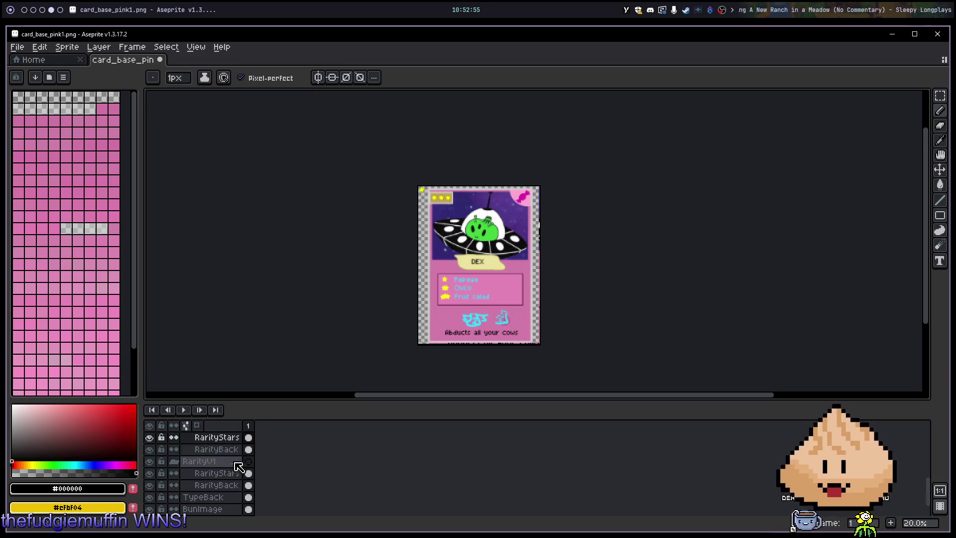
pyautogui.scroll(6, 218, 449)
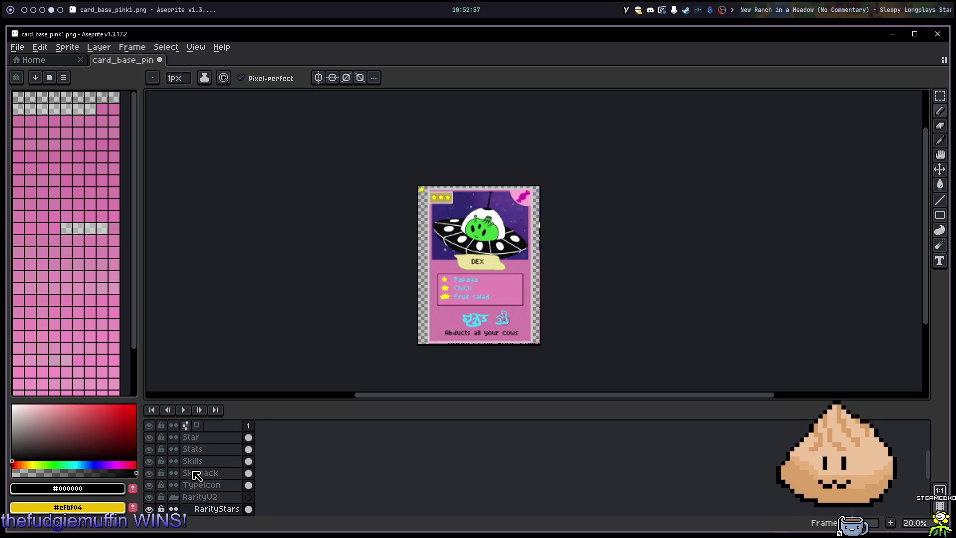
pyautogui.scroll(4, 209, 490)
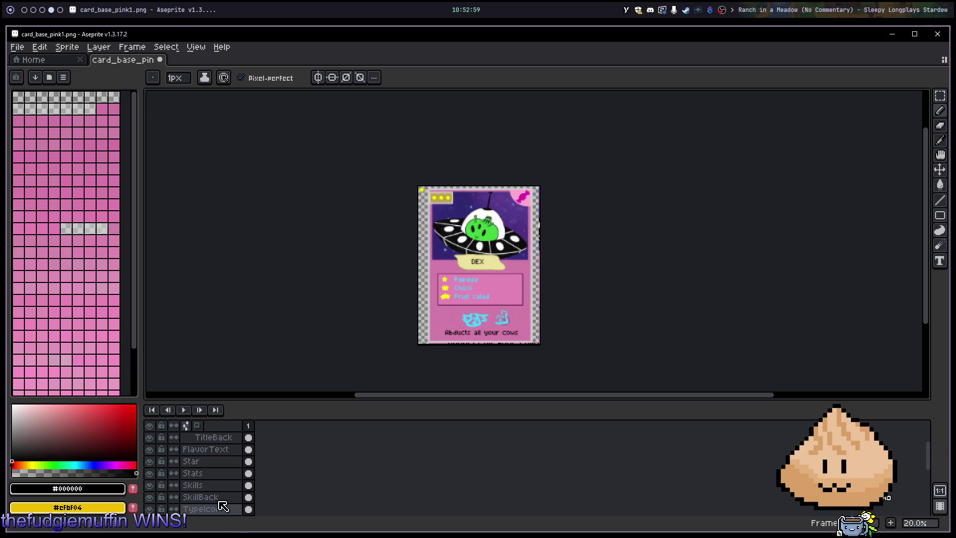
pyautogui.rightClick(193, 489)
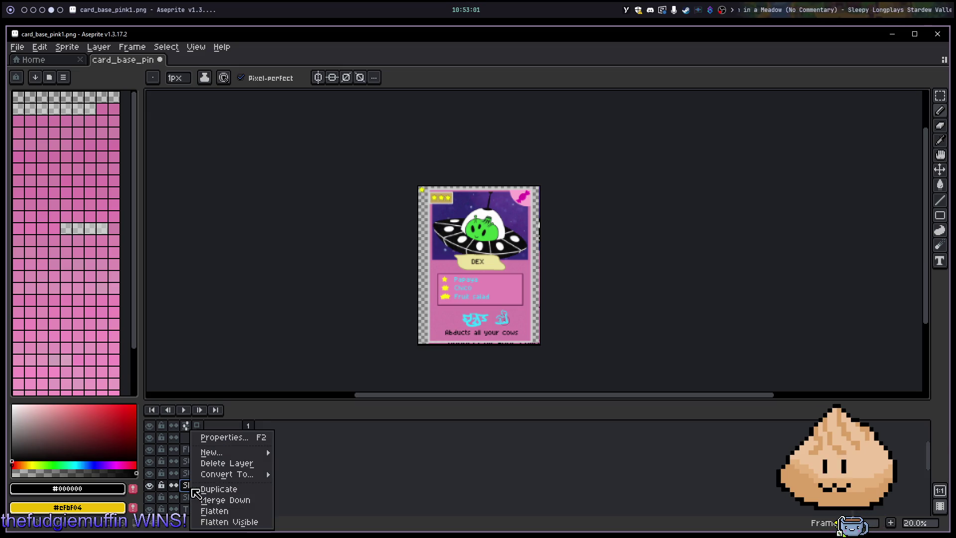
pyautogui.click(219, 489)
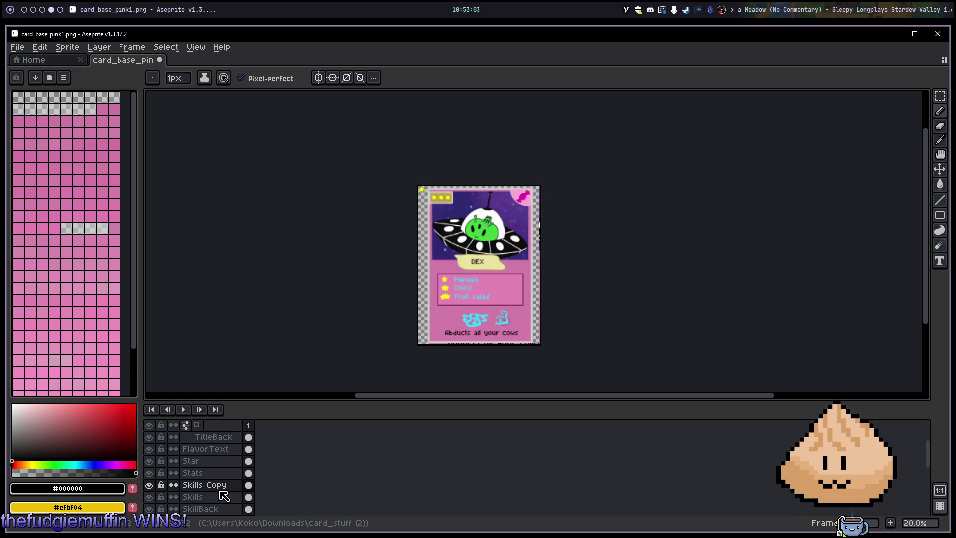
pyautogui.hotkey('ctrl', 'z')
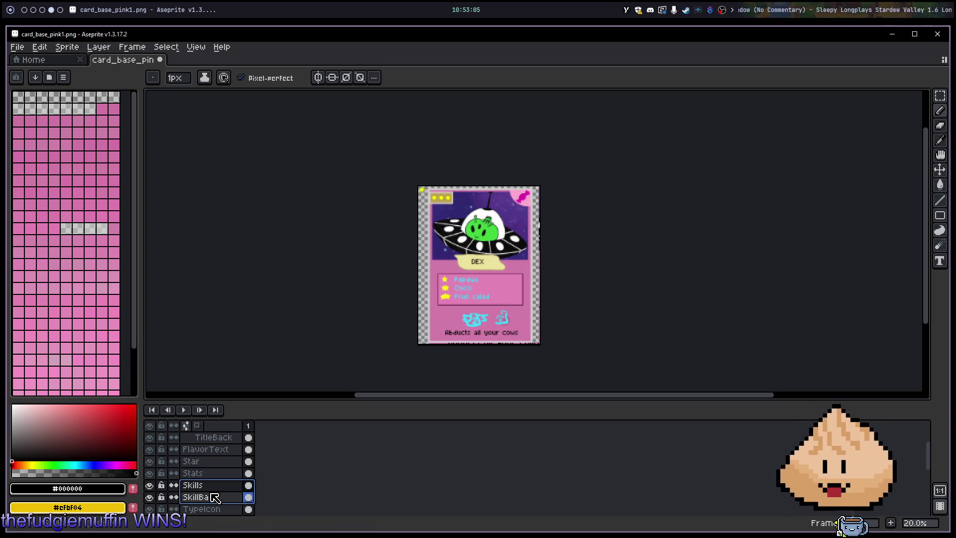
# Step: Group the Skills and SkillBack layers into a new group named Skills
pyautogui.rightClick(212, 493)
pyautogui.moveTo(262, 452)
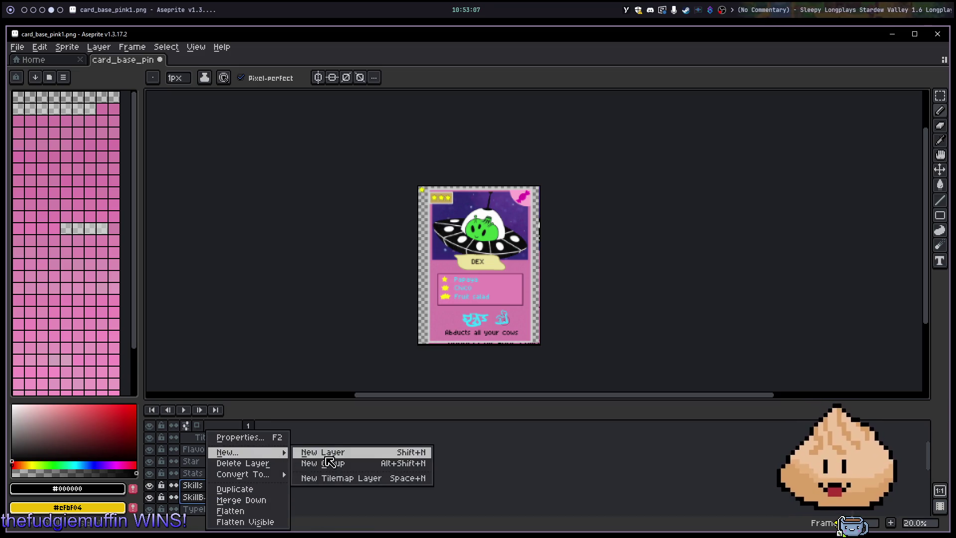
pyautogui.click(333, 463)
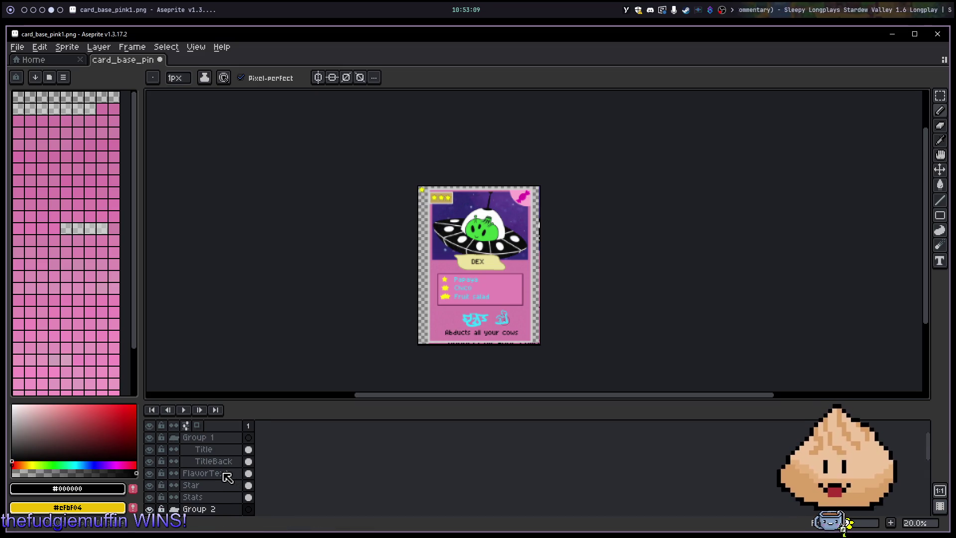
pyautogui.scroll(-5, 224, 488)
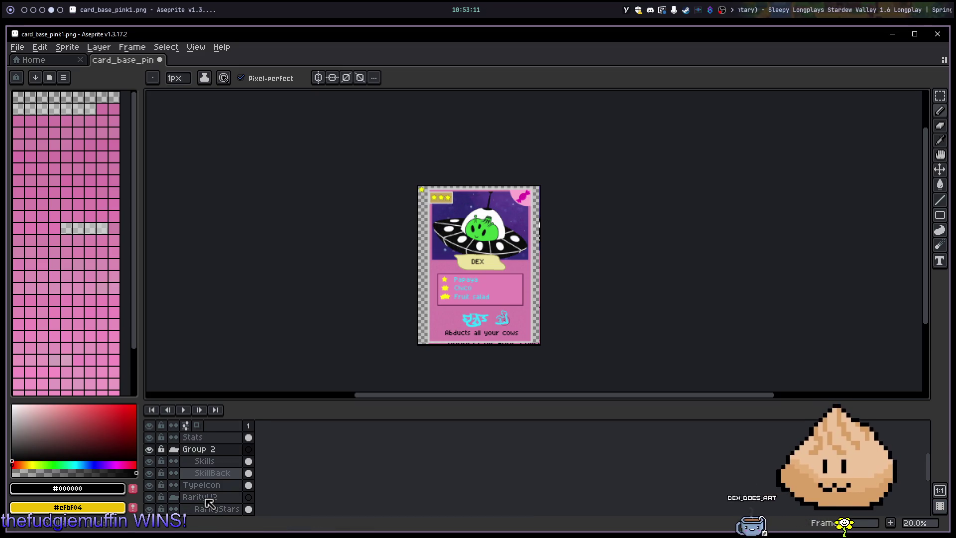
pyautogui.scroll(3, 215, 501)
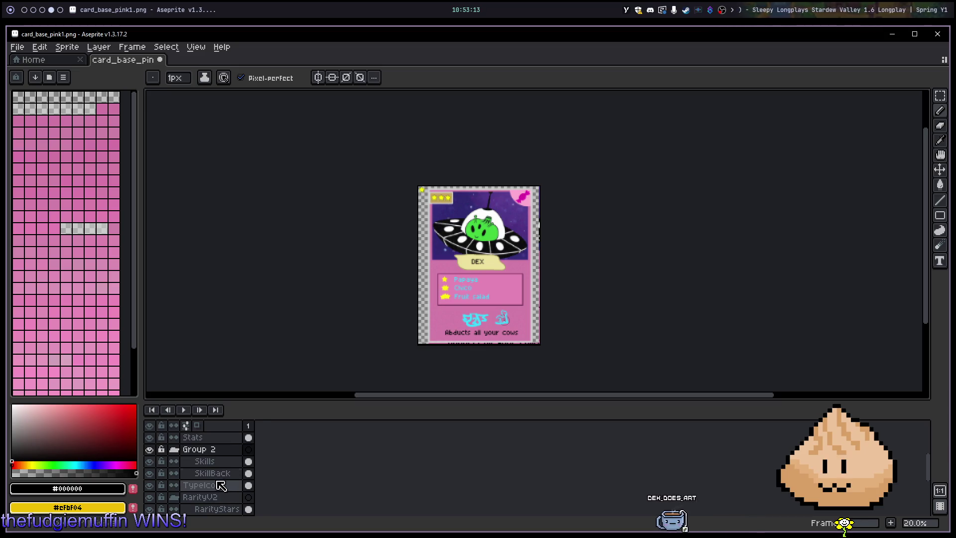
pyautogui.scroll(2, 215, 478)
pyautogui.scroll(-2, 215, 478)
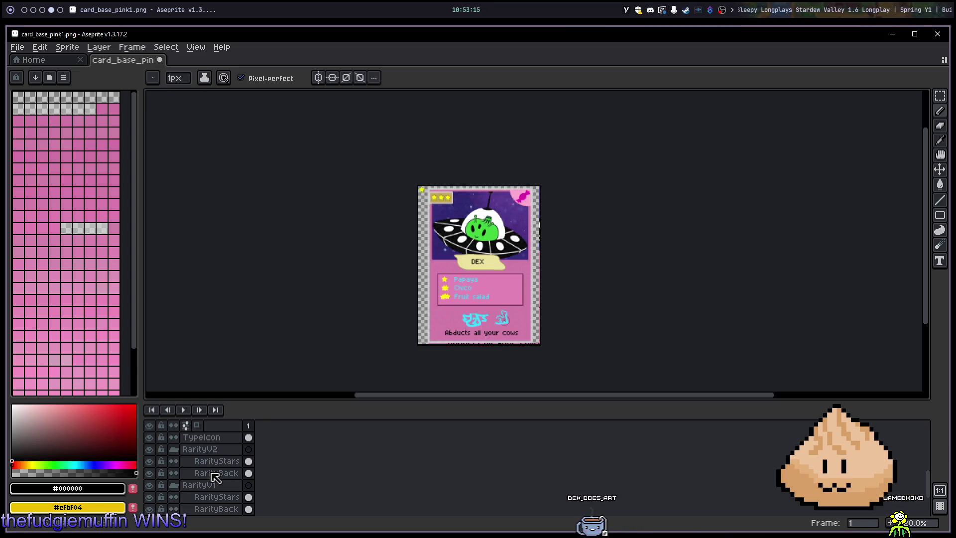
pyautogui.doubleClick(205, 450)
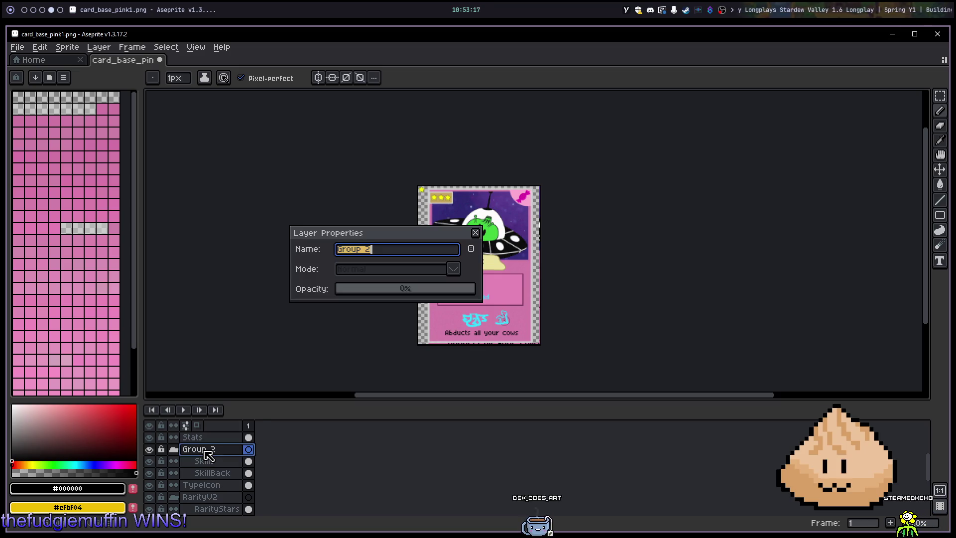
pyautogui.write('Skills')
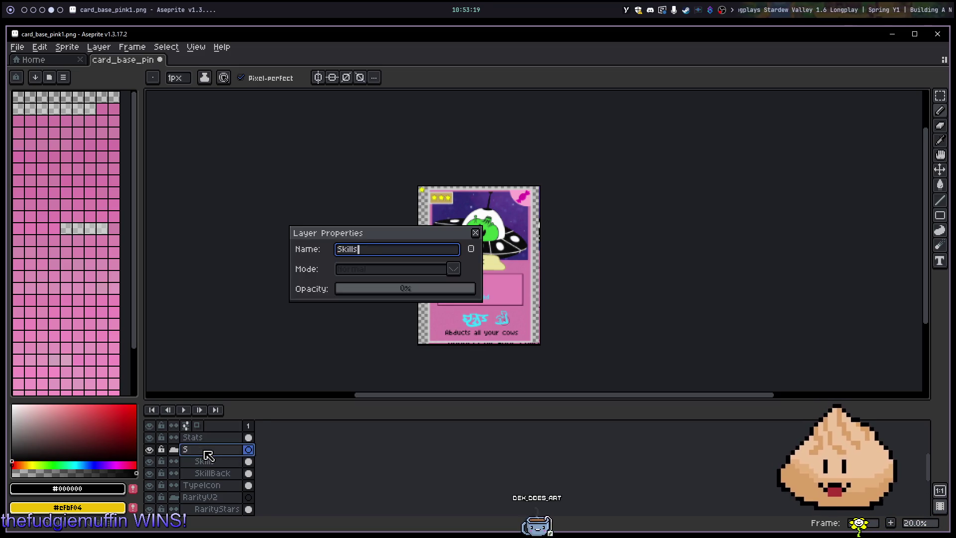
pyautogui.press('Return')
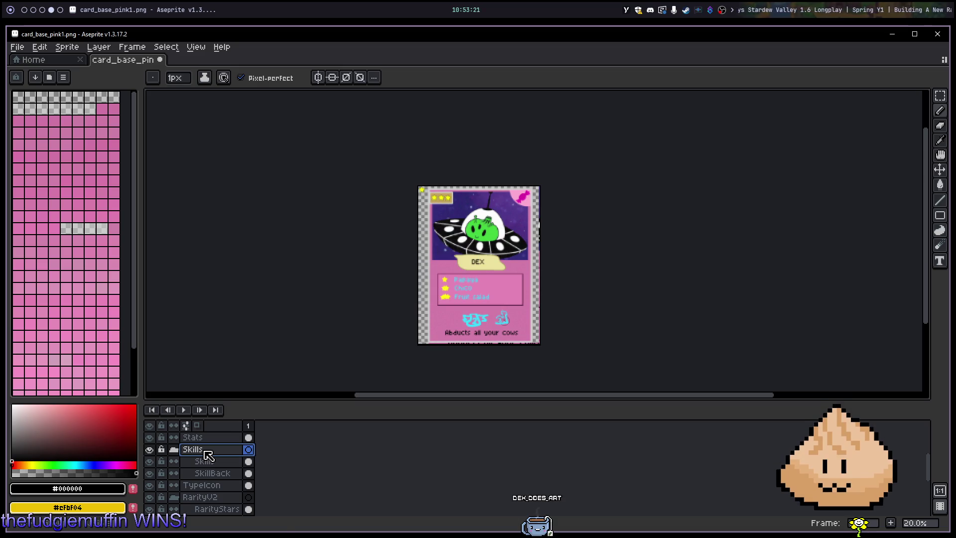
# Step: Duplicate the Skills group, rename the copy SkillsV2, and select its Skills layer
pyautogui.rightClick(208, 456)
pyautogui.moveTo(239, 453)
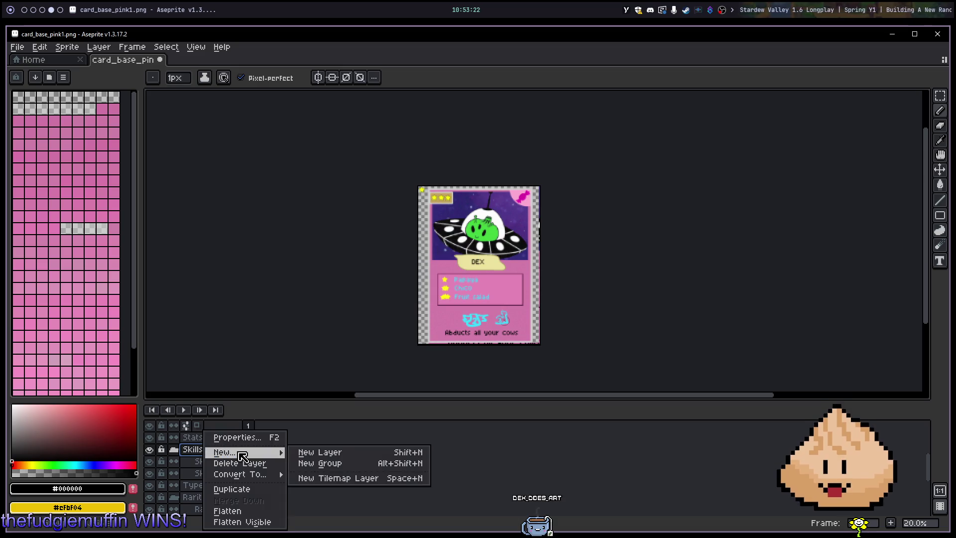
pyautogui.click(265, 492)
pyautogui.doubleClick(226, 453)
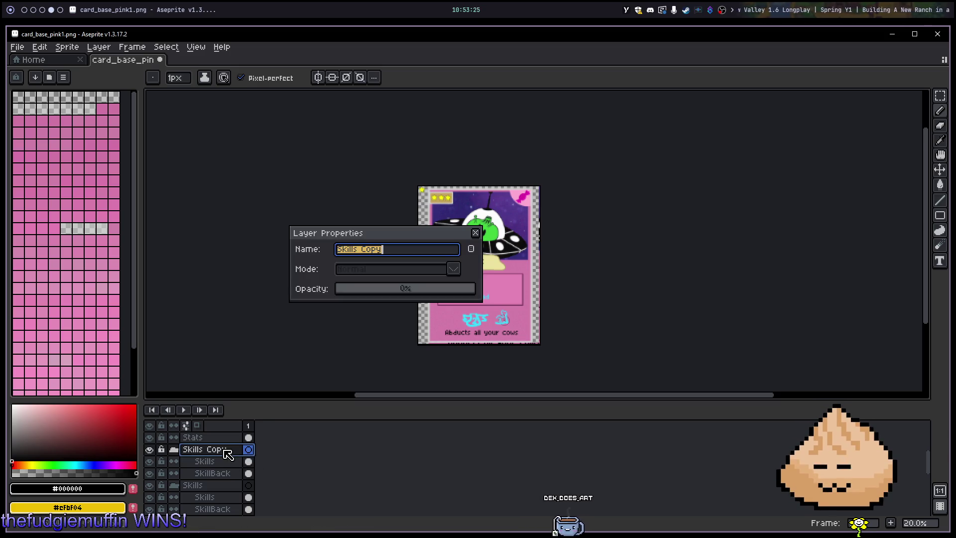
pyautogui.write('SkillsV2')
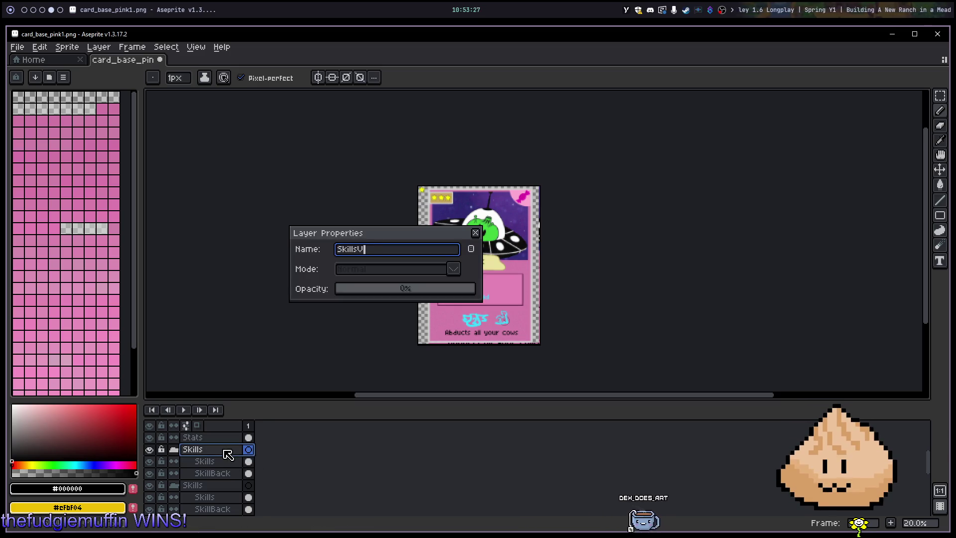
pyautogui.press('Return')
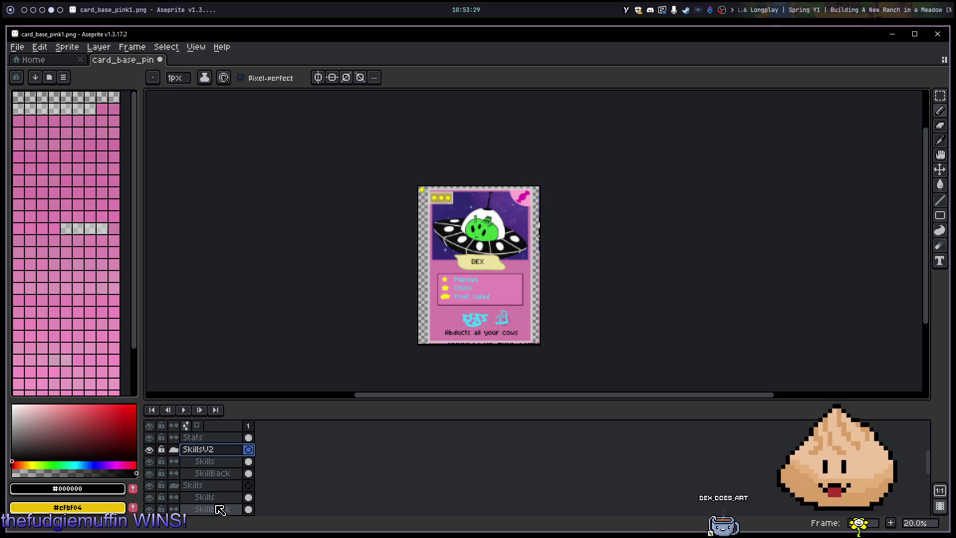
pyautogui.scroll(5, 485, 269)
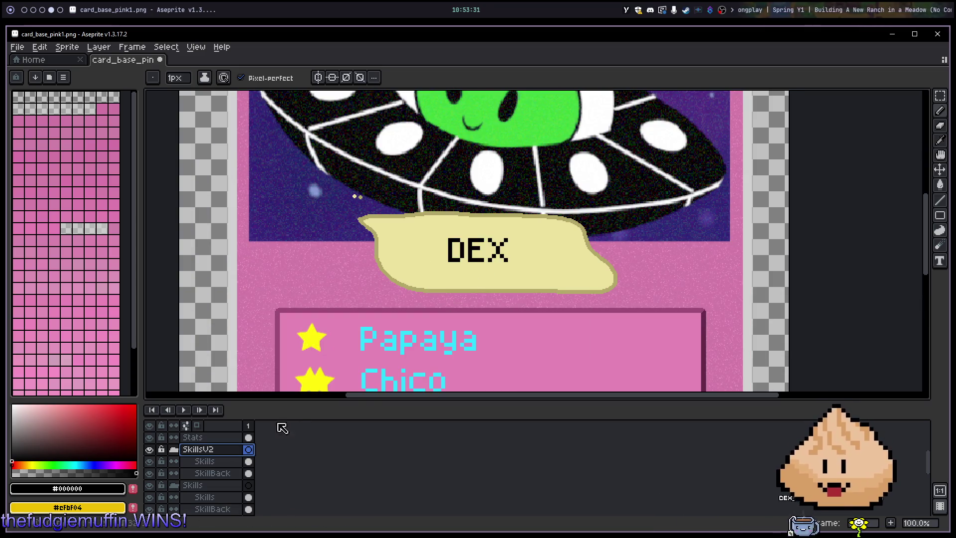
pyautogui.click(228, 463)
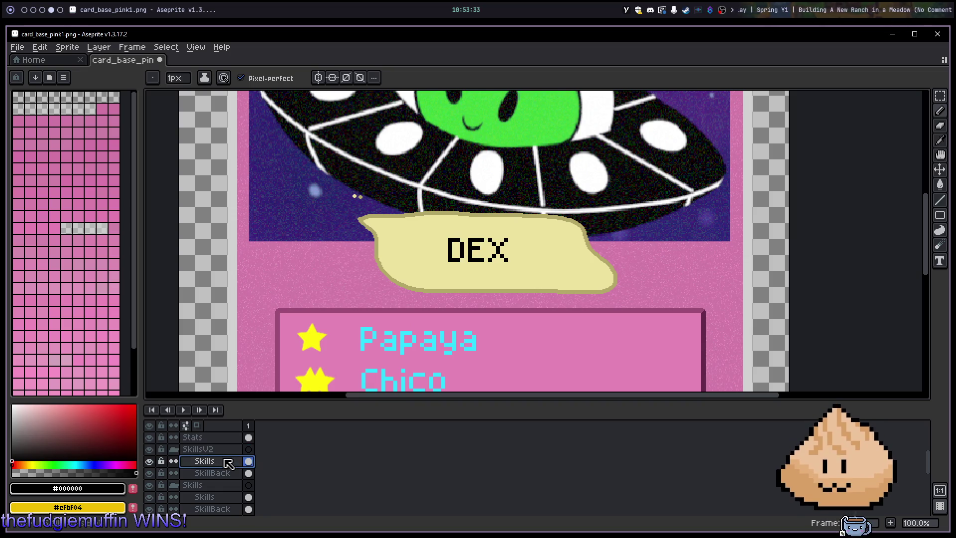
# Step: Marquee and delete the stars beside the skill names in SkillsV2
pyautogui.moveTo(282, 349); pyautogui.dragTo(337, 212)
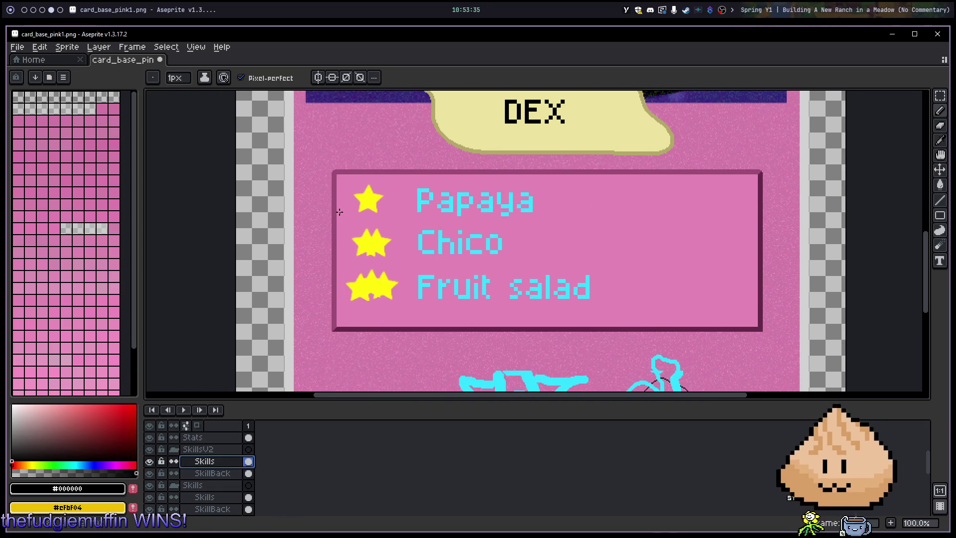
pyautogui.press('m')
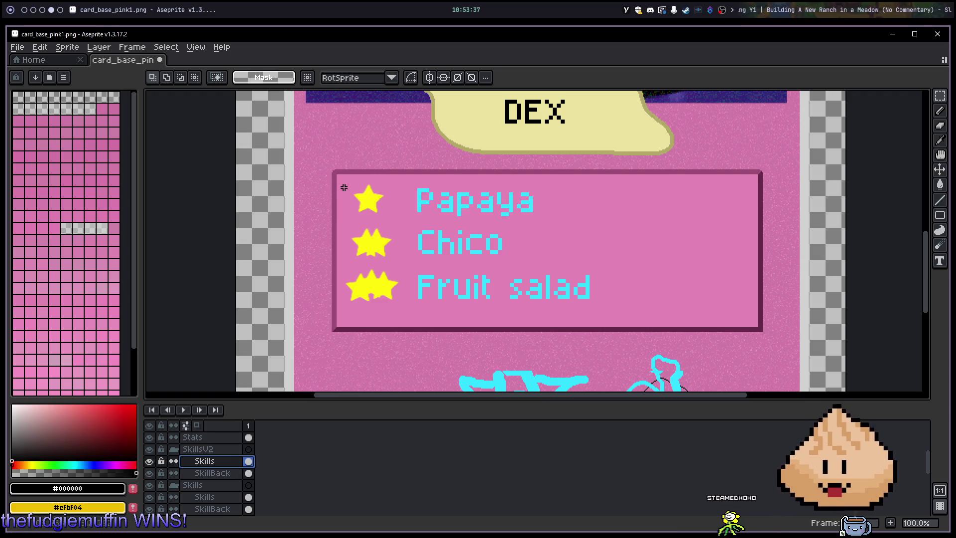
pyautogui.moveTo(344, 182); pyautogui.dragTo(390, 257)
pyautogui.moveTo(407, 312); pyautogui.dragTo(411, 316)
pyautogui.press('Delete')
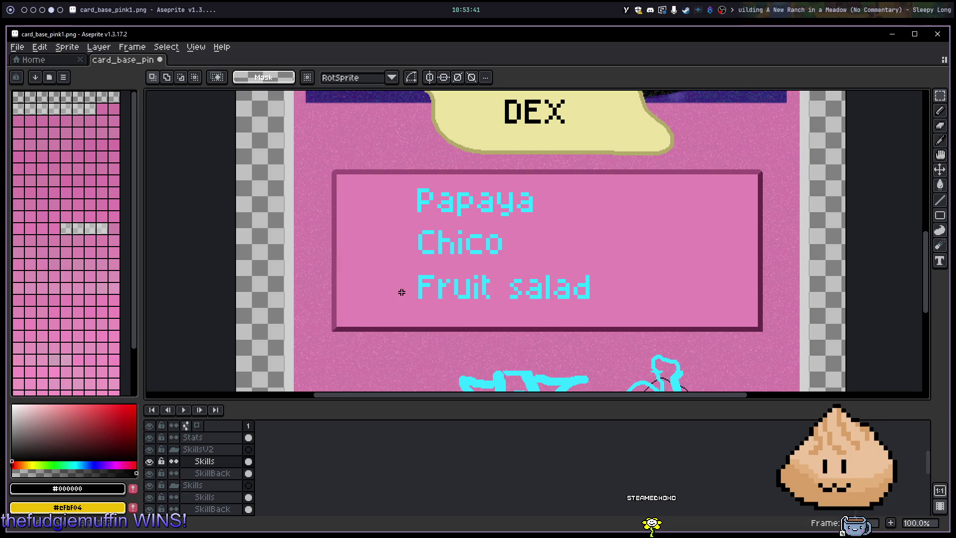
# Step: On the Star layer, select the small outlined star at the card's top-left
pyautogui.moveTo(341, 208); pyautogui.dragTo(420, 353)
pyautogui.scroll(-3, 393, 239)
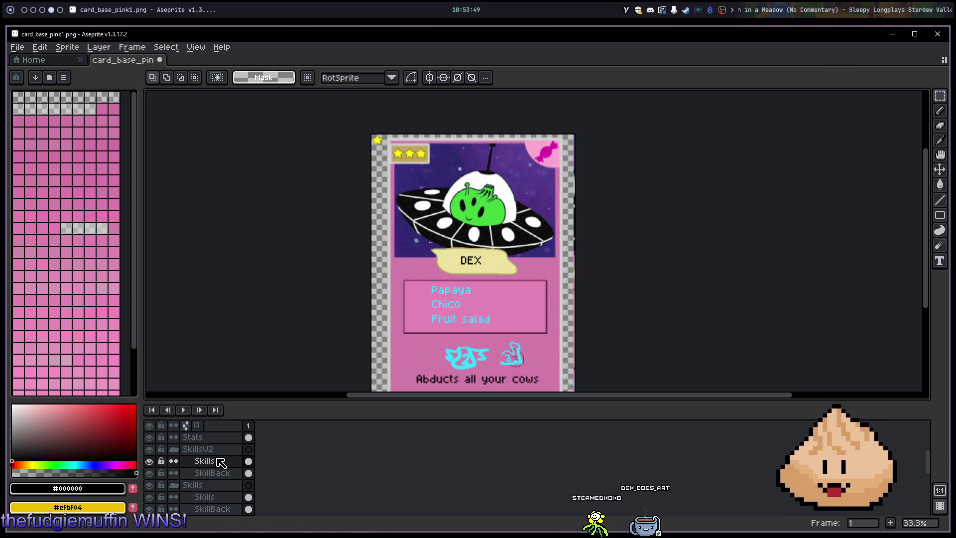
pyautogui.scroll(3, 220, 450)
pyautogui.scroll(1, 219, 453)
pyautogui.click(207, 473)
pyautogui.moveTo(369, 131); pyautogui.dragTo(389, 149)
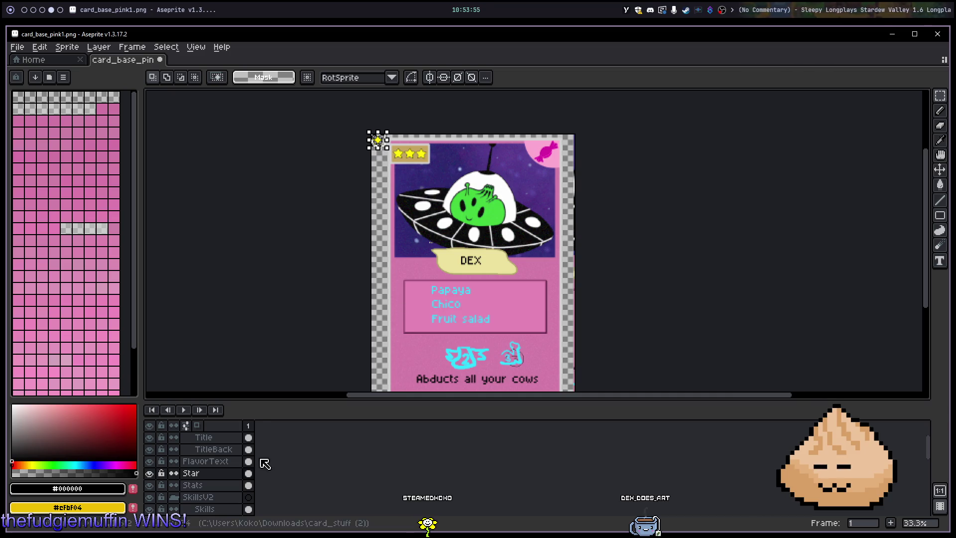
# Step: Paste the star onto SkillsV2's Skills layer and place stars beside Papaya and Chico
pyautogui.scroll(-2, 219, 478)
pyautogui.click(209, 485)
pyautogui.scroll(6, 393, 295)
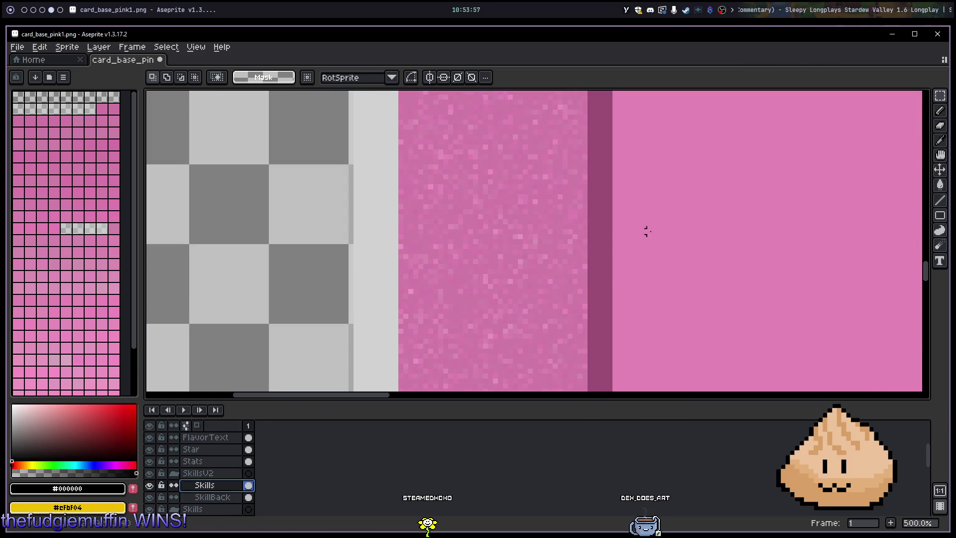
pyautogui.hscroll(5, 647, 231)
pyautogui.hotkey('ctrl', 'v')
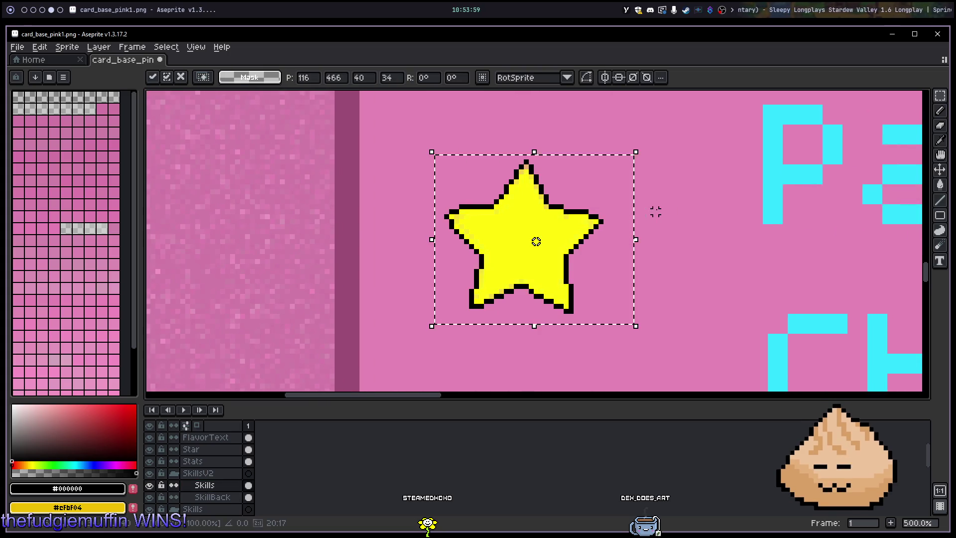
pyautogui.scroll(-2, 655, 212)
pyautogui.moveTo(488, 201)
pyautogui.mouseDown()
pyautogui.moveTo(510, 170)
pyautogui.moveTo(537, 241)
pyautogui.moveTo(508, 251)
pyautogui.moveTo(489, 286)
pyautogui.moveTo(549, 248)
pyautogui.moveTo(524, 283)
pyautogui.mouseUp()
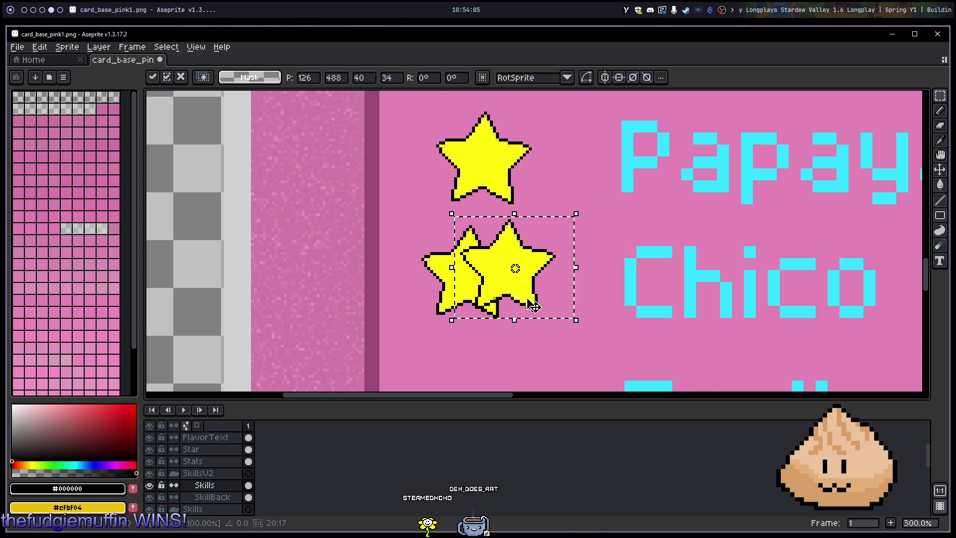
pyautogui.moveTo(529, 352); pyautogui.dragTo(569, 207)
# Step: Paste three stars beside Fruit salad, the last overlapping between the other two
pyautogui.hotkey('ctrl', 'v')
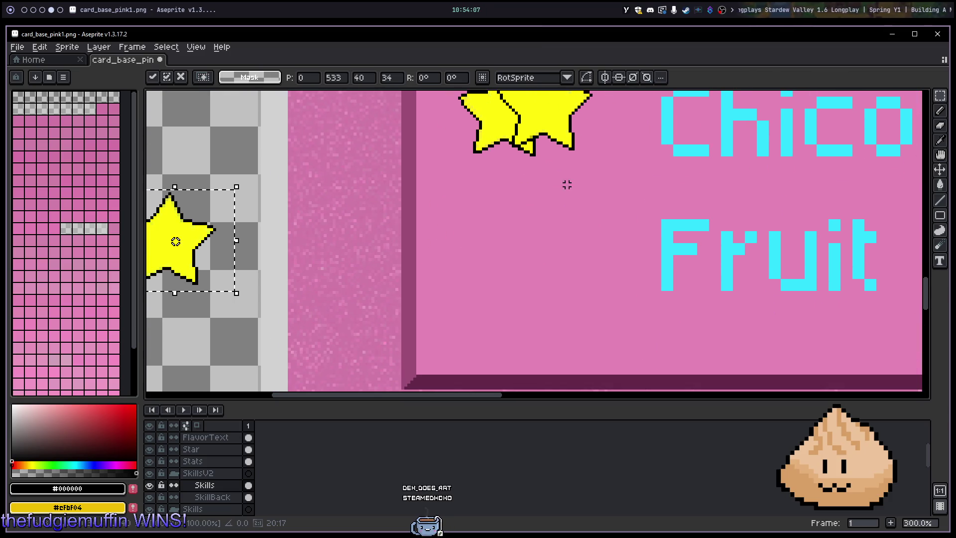
pyautogui.moveTo(204, 276)
pyautogui.mouseDown()
pyautogui.moveTo(530, 284)
pyautogui.moveTo(500, 271)
pyautogui.mouseUp()
pyautogui.click(572, 286)
pyautogui.hotkey('ctrl', 'v')
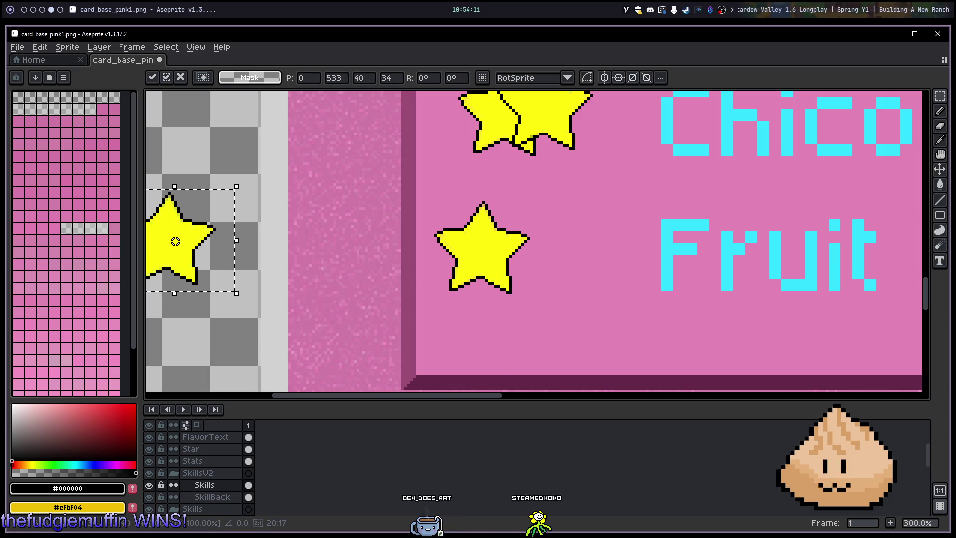
pyautogui.moveTo(187, 271)
pyautogui.mouseDown()
pyautogui.moveTo(609, 277)
pyautogui.moveTo(595, 277)
pyautogui.mouseUp()
pyautogui.click(523, 325)
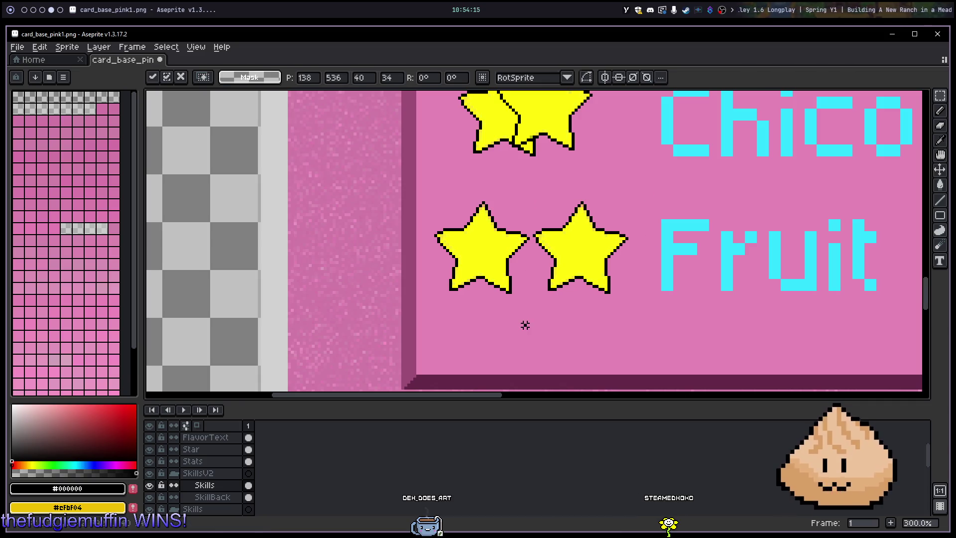
pyautogui.hotkey('ctrl', 'v')
pyautogui.moveTo(183, 265)
pyautogui.mouseDown()
pyautogui.moveTo(419, 249)
pyautogui.moveTo(542, 262)
pyautogui.mouseUp()
pyautogui.click(559, 305)
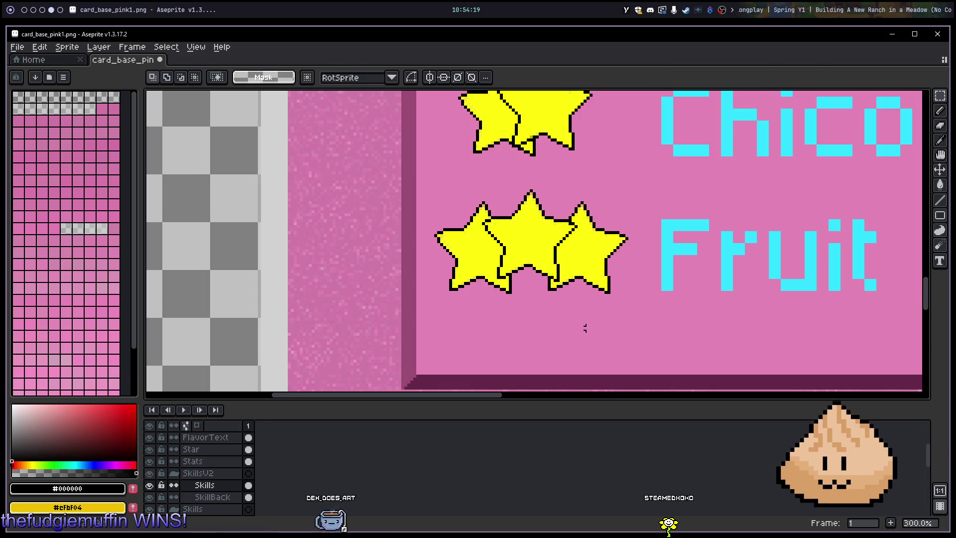
pyautogui.scroll(-2, 654, 294)
pyautogui.scroll(-1, 711, 230)
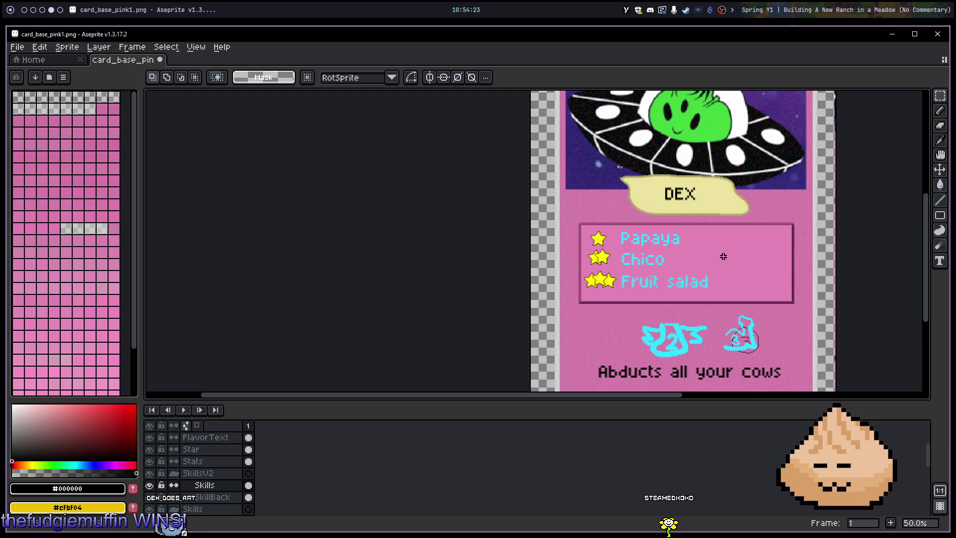
pyautogui.scroll(-2, 692, 259)
pyautogui.scroll(4, 704, 252)
pyautogui.scroll(-2, 703, 251)
pyautogui.moveTo(699, 249); pyautogui.dragTo(561, 265)
pyautogui.scroll(-1, 562, 265)
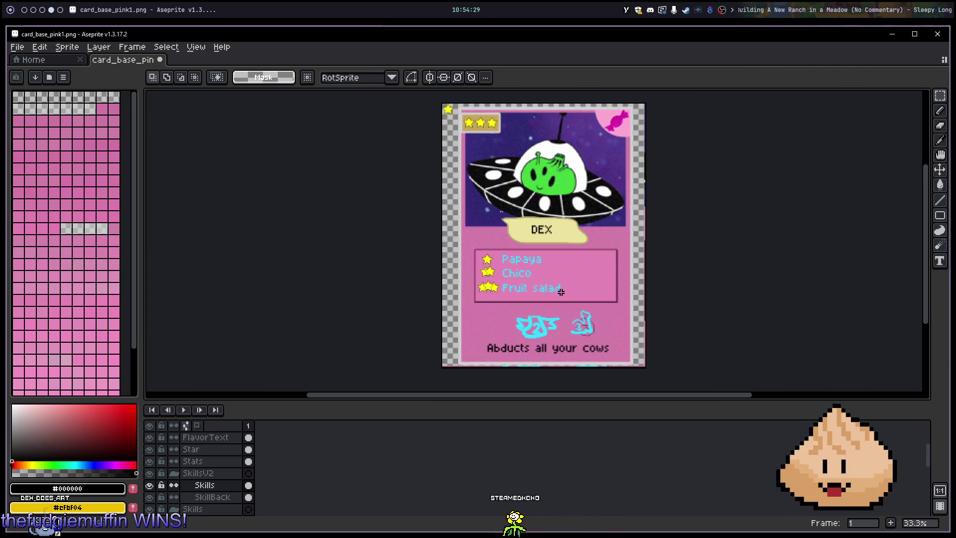
pyautogui.scroll(1, 561, 293)
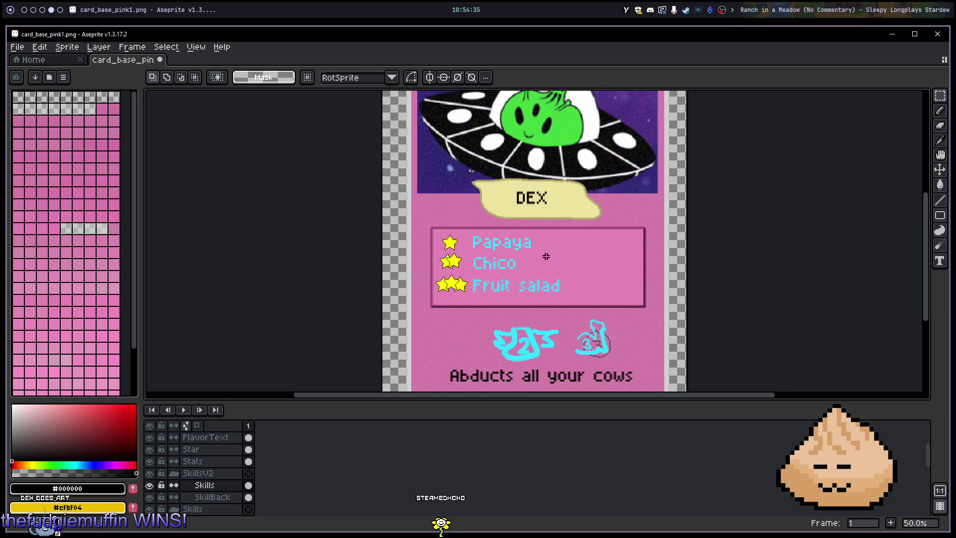
pyautogui.moveTo(519, 240)
pyautogui.mouseDown()
pyautogui.moveTo(557, 274)
pyautogui.moveTo(572, 335)
pyautogui.moveTo(520, 336)
pyautogui.moveTo(506, 311)
pyautogui.mouseUp()
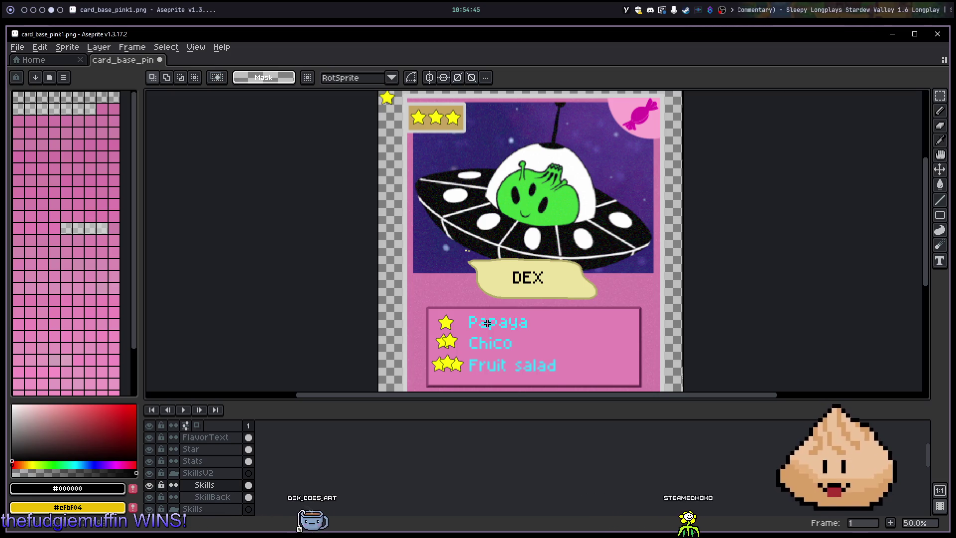
# Step: Compare the star layers and leave the SkillsV2 group hidden so the original skill stars show
pyautogui.click(150, 486)
pyautogui.click(150, 486)
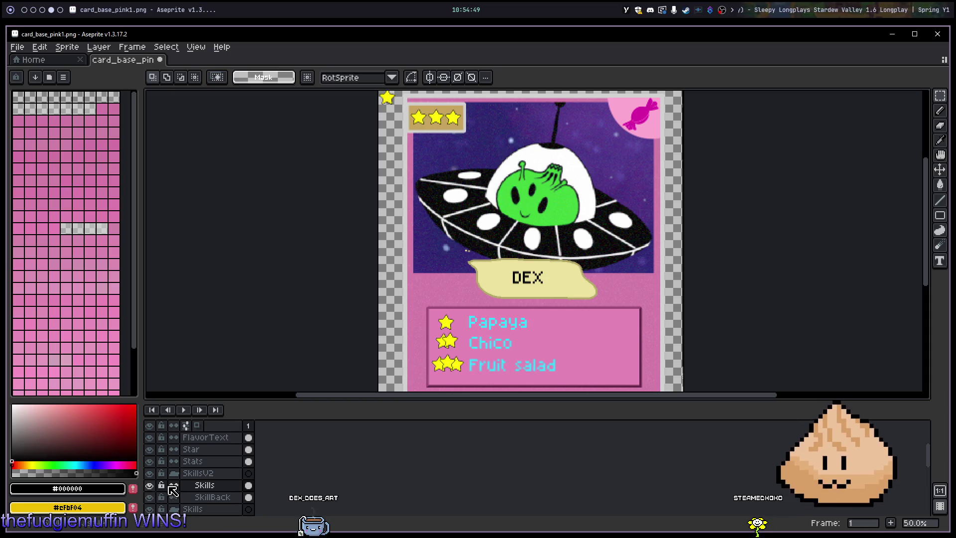
pyautogui.scroll(-2, 179, 488)
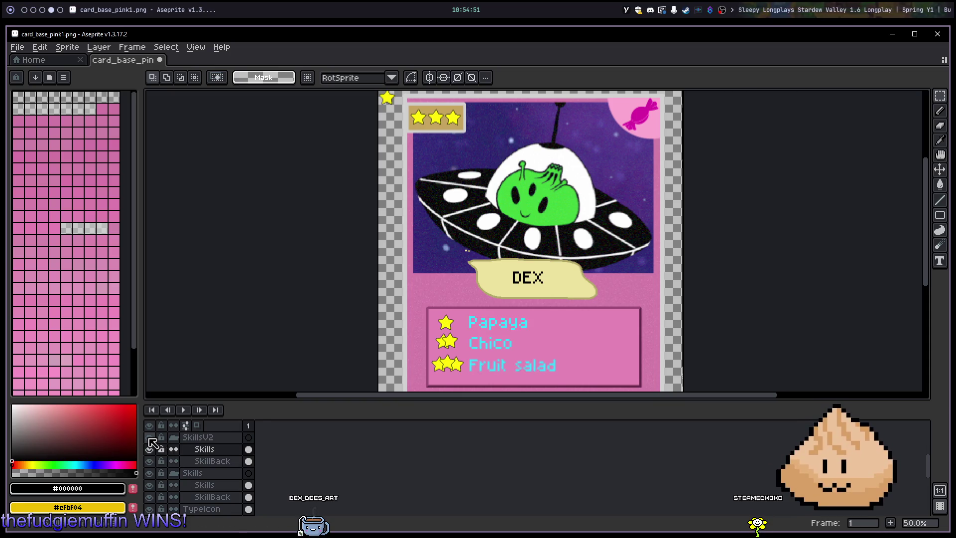
pyautogui.click(150, 437)
pyautogui.click(150, 438)
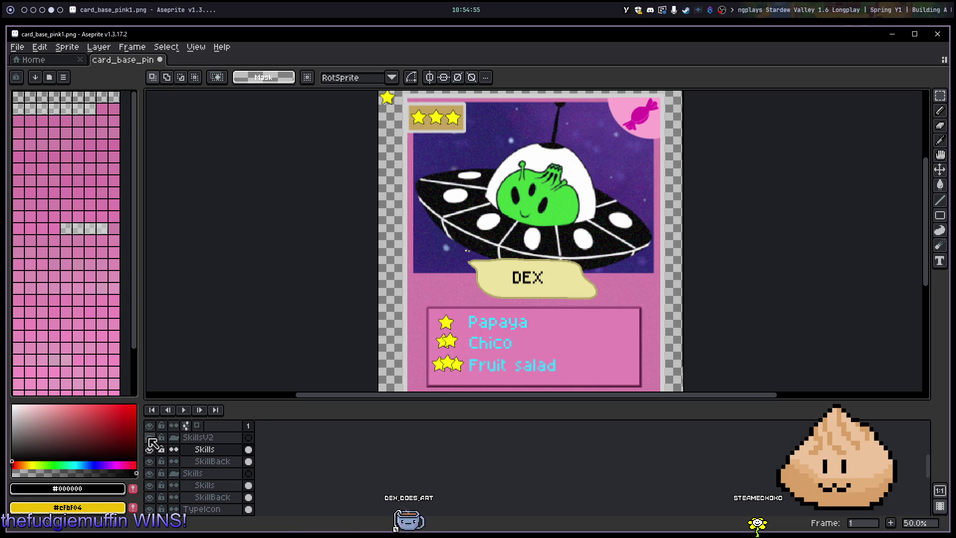
pyautogui.click(150, 438)
pyautogui.scroll(3, 195, 453)
pyautogui.scroll(-5, 200, 461)
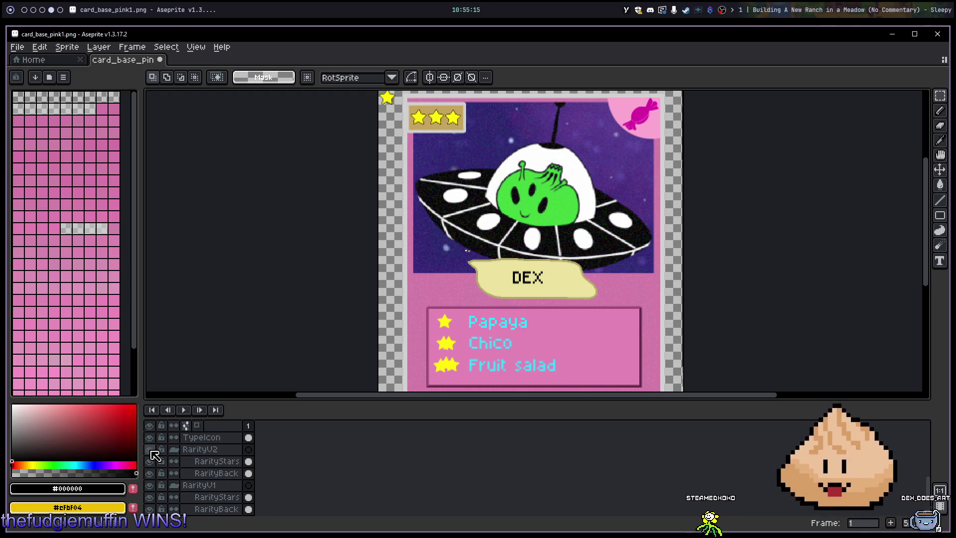
# Step: Hide the RarityV2 group, select RarityV1, then select the TitleBack layer
pyautogui.click(151, 449)
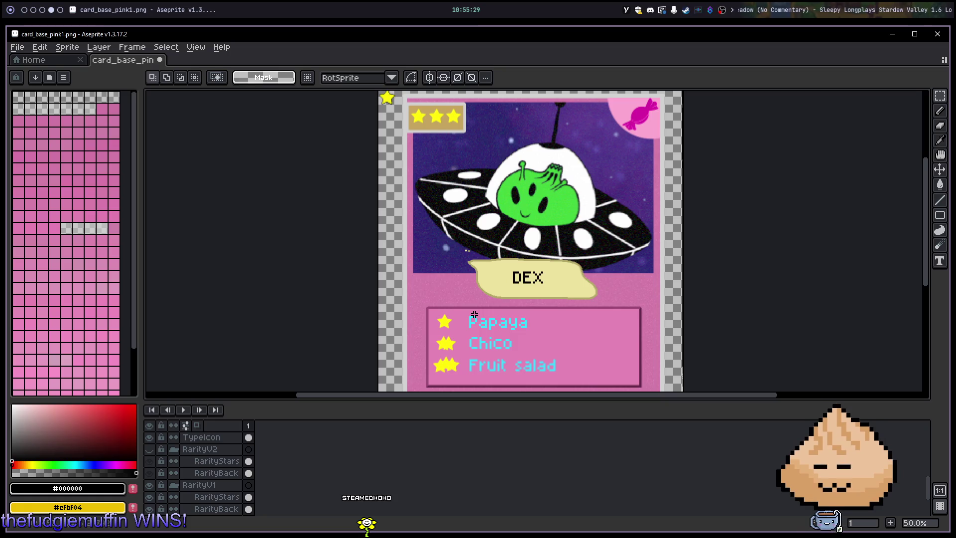
pyautogui.scroll(-1, 219, 473)
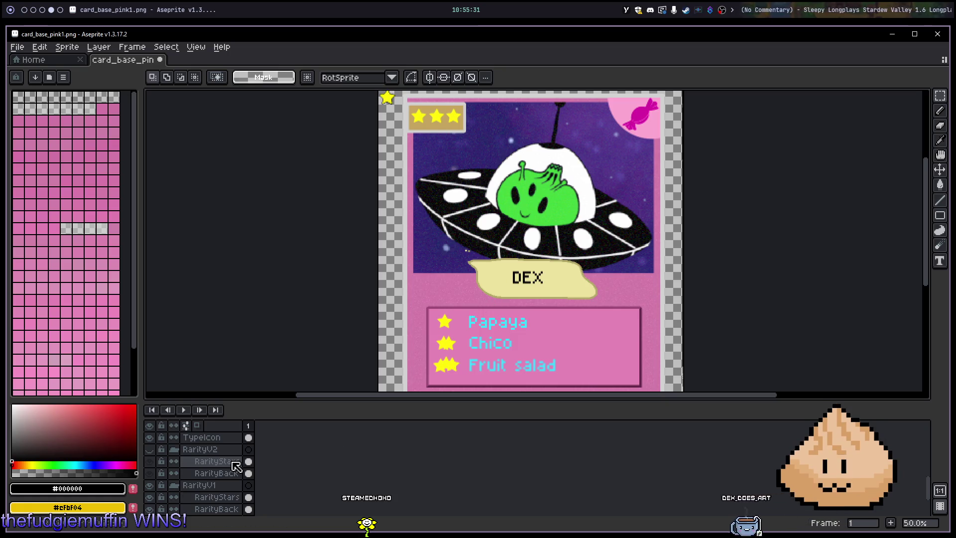
pyautogui.click(223, 471)
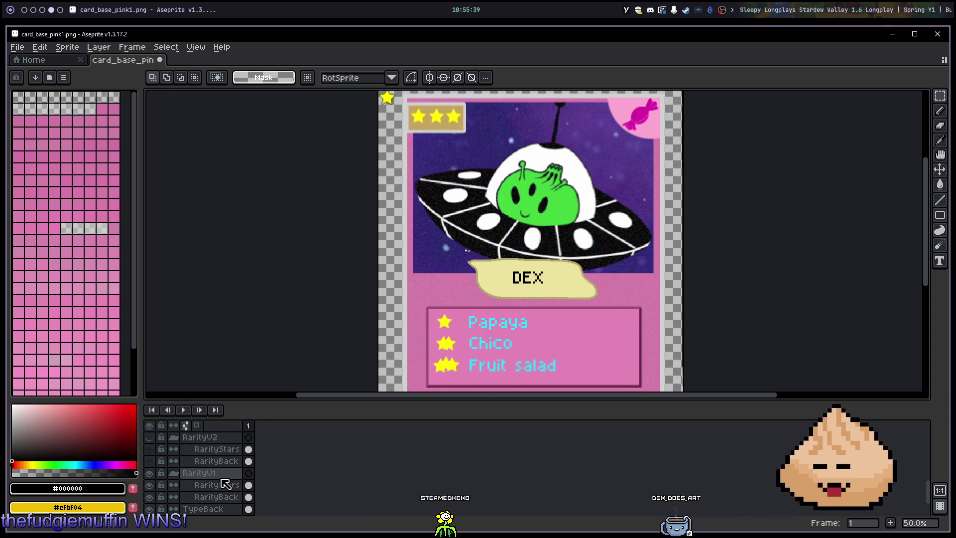
pyautogui.scroll(1, 229, 481)
pyautogui.scroll(4, 225, 484)
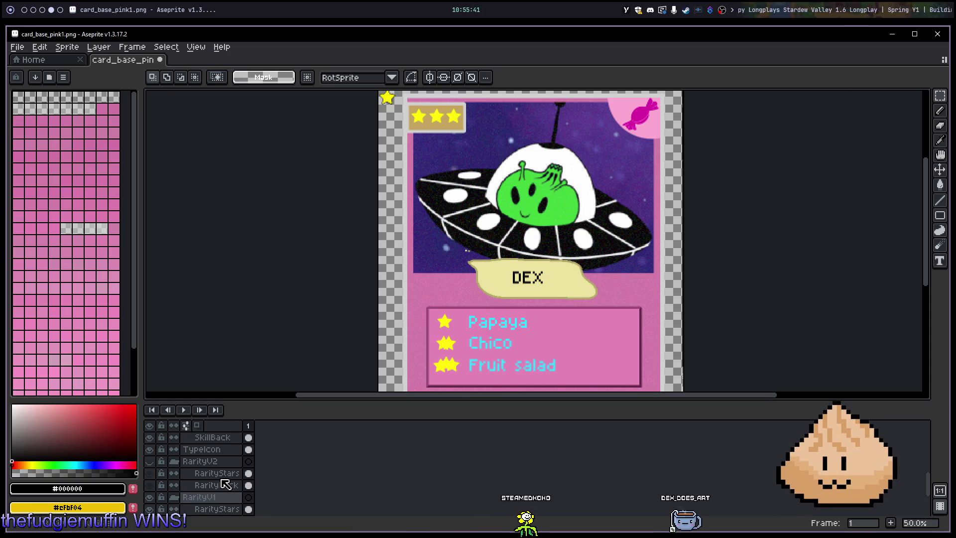
pyautogui.scroll(7, 223, 478)
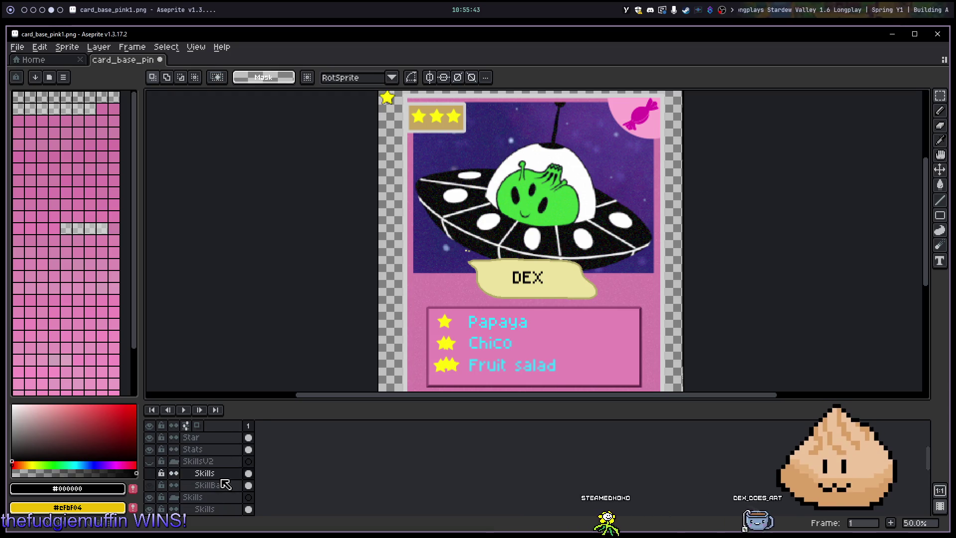
pyautogui.click(216, 462)
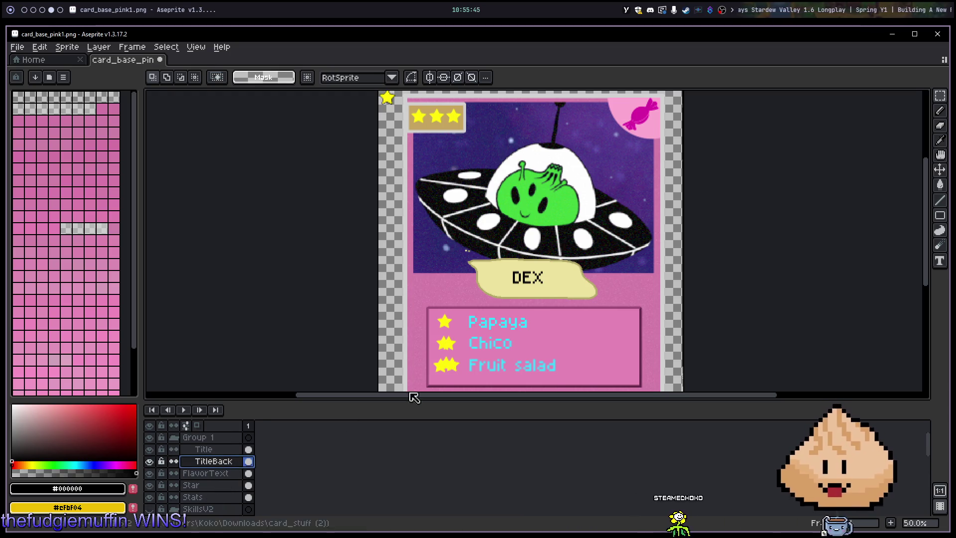
# Step: Switch to the pencil and sample the banner's olive outline colour #b2a869
pyautogui.press('b')
pyautogui.scroll(6, 491, 263)
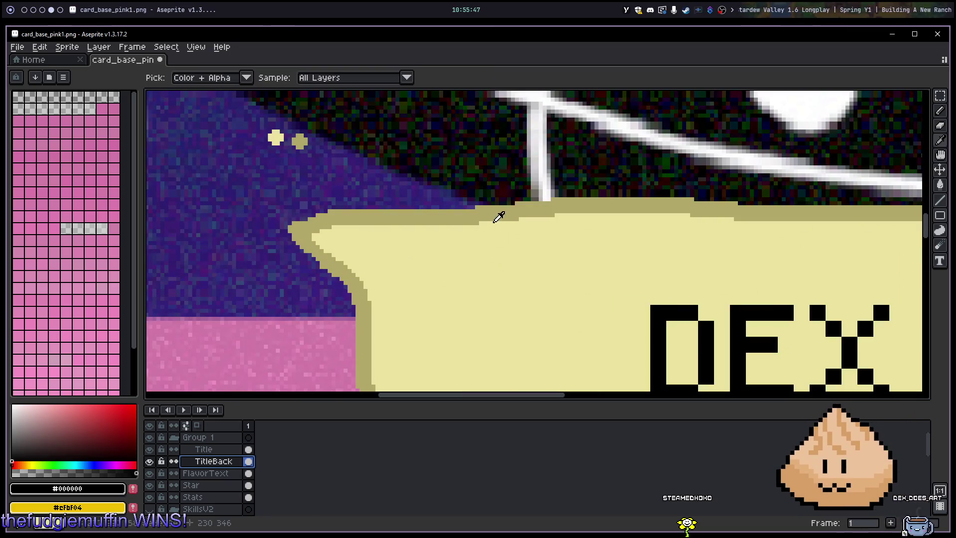
pyautogui.keyDown('alt'); pyautogui.click(487, 209); pyautogui.keyUp('alt')
pyautogui.scroll(-4, 479, 283)
# Step: Frame the DEX banner and the area below its left side for drawing the tail
pyautogui.moveTo(465, 284); pyautogui.dragTo(450, 247)
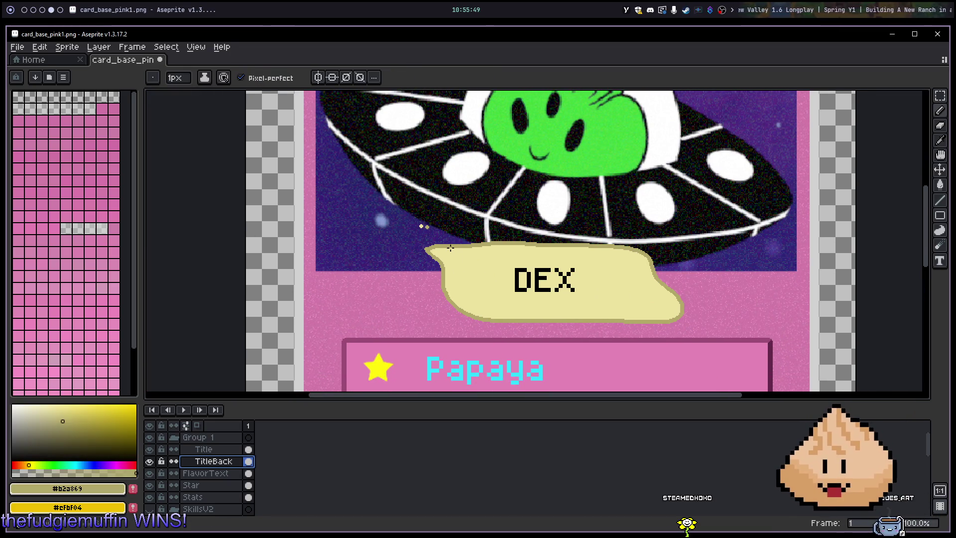
pyautogui.keyDown('ctrl'); pyautogui.scroll(4, 426, 251); pyautogui.keyUp('ctrl')
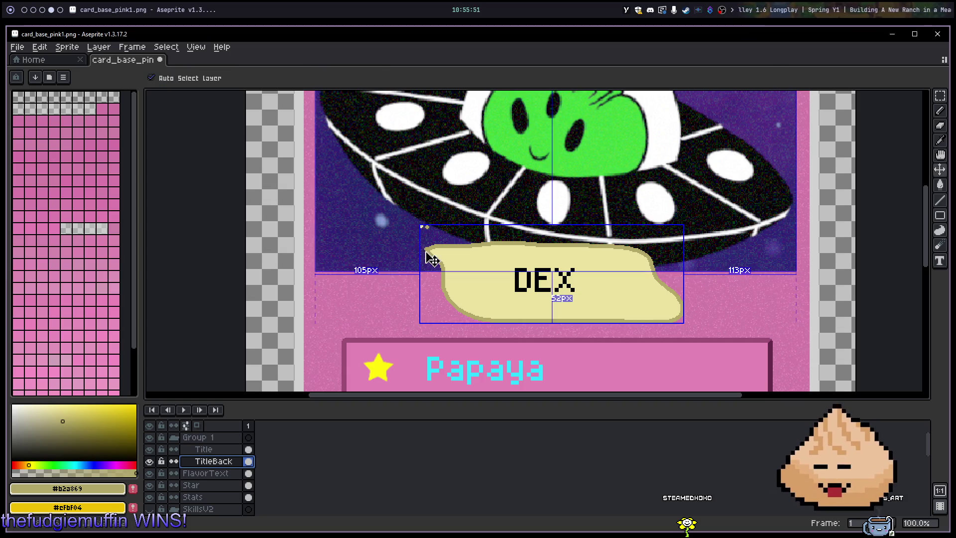
pyautogui.keyDown('ctrl'); pyautogui.scroll(2, 443, 258); pyautogui.keyUp('ctrl')
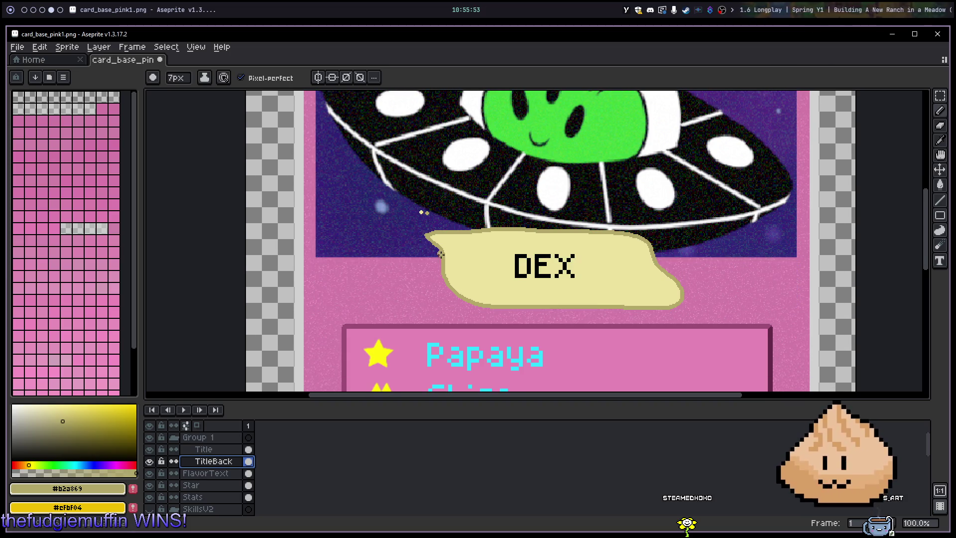
pyautogui.scroll(3, 444, 258)
pyautogui.keyDown('ctrl'); pyautogui.scroll(-1, 406, 203); pyautogui.keyUp('ctrl')
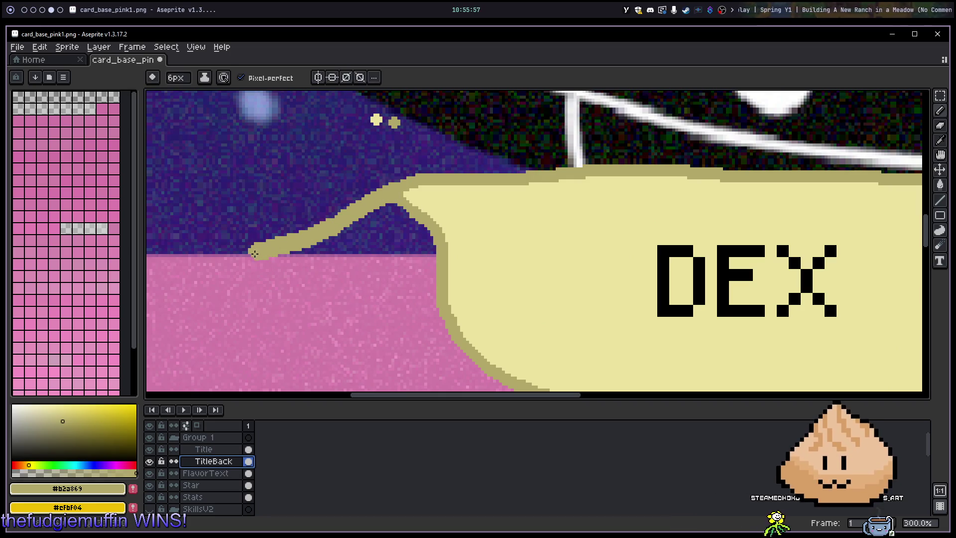
pyautogui.moveTo(191, 254)
pyautogui.mouseDown()
pyautogui.moveTo(288, 277)
pyautogui.moveTo(406, 173)
pyautogui.mouseUp()
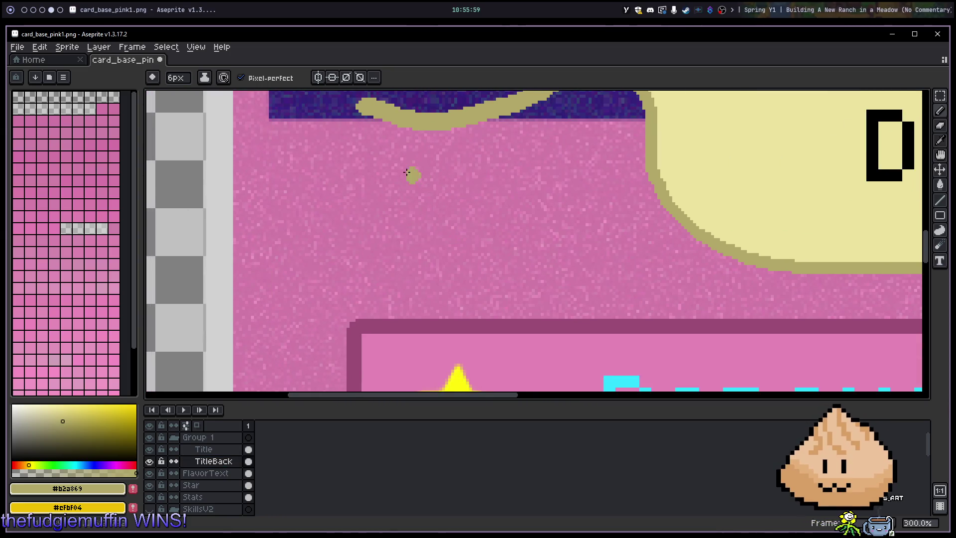
pyautogui.scroll(-1, 370, 152)
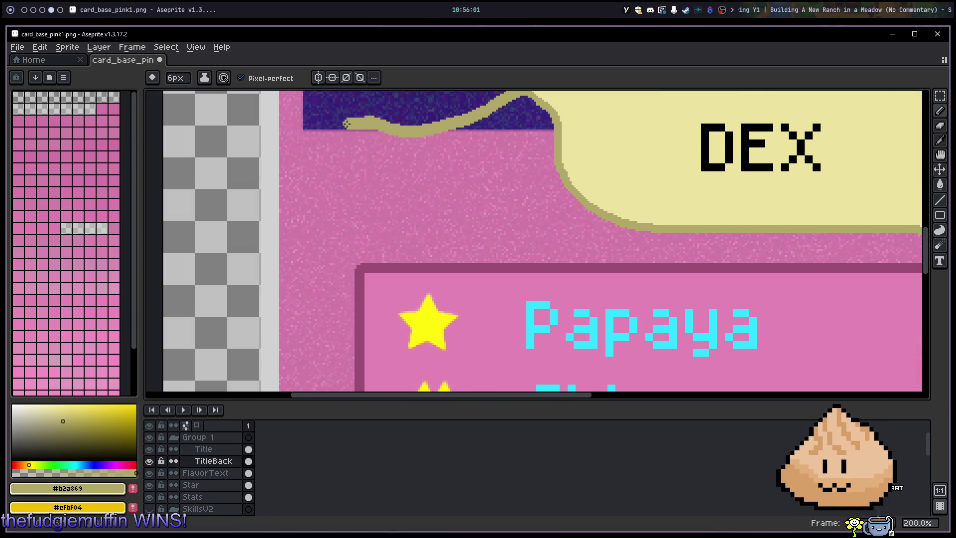
pyautogui.scroll(-2, 350, 144)
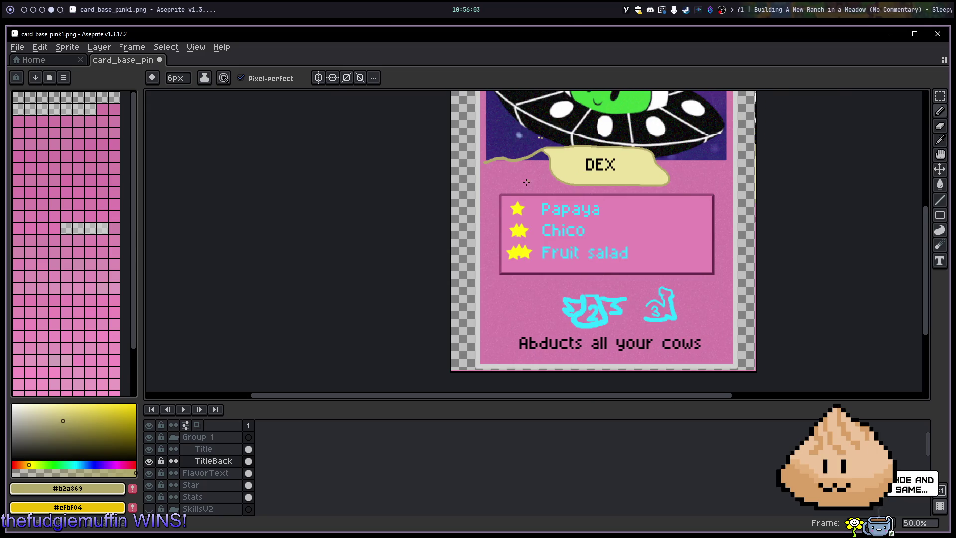
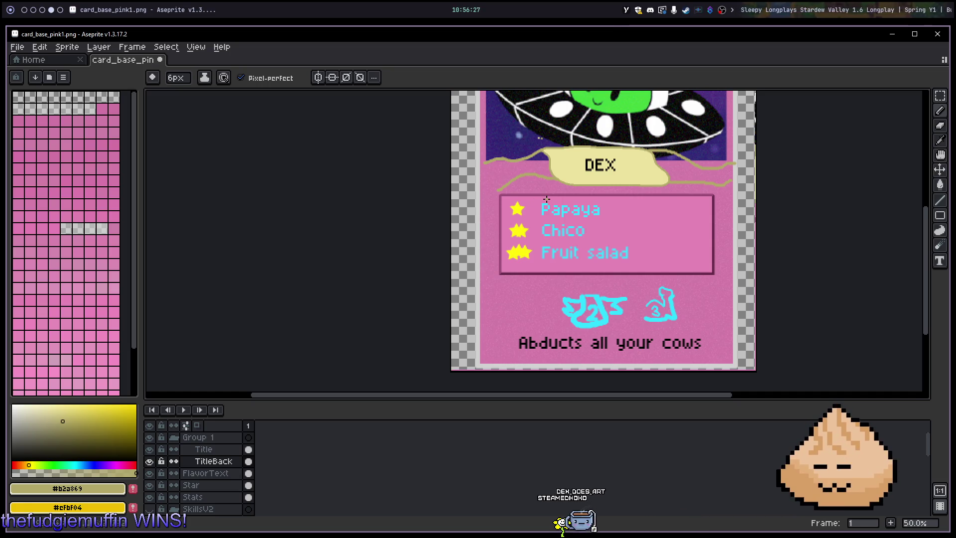
# Step: Glance at the Hearthstone card references in the browser, then return to the card artwork
pyautogui.press('super+3')
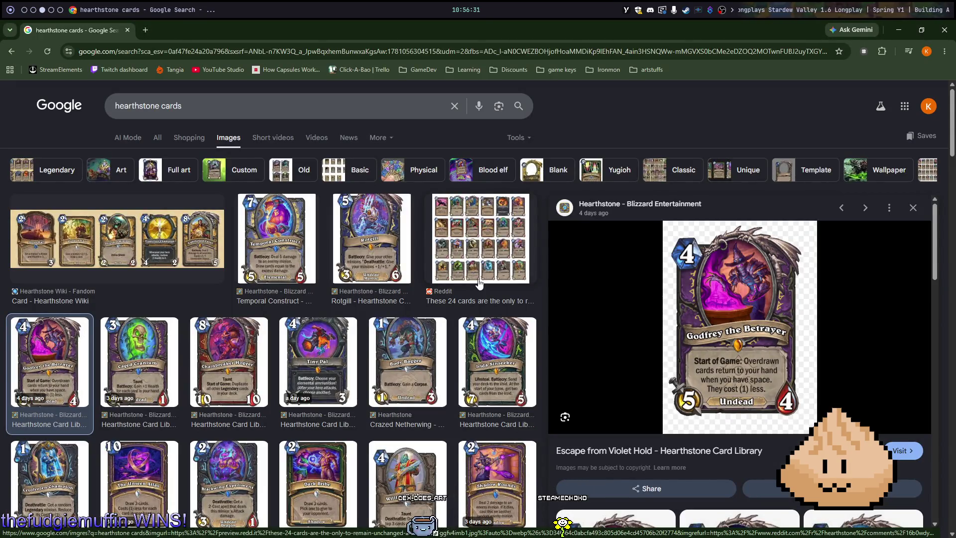
pyautogui.hotkey('alt', 'Tab')
pyautogui.hotkey('alt', 'Tab')
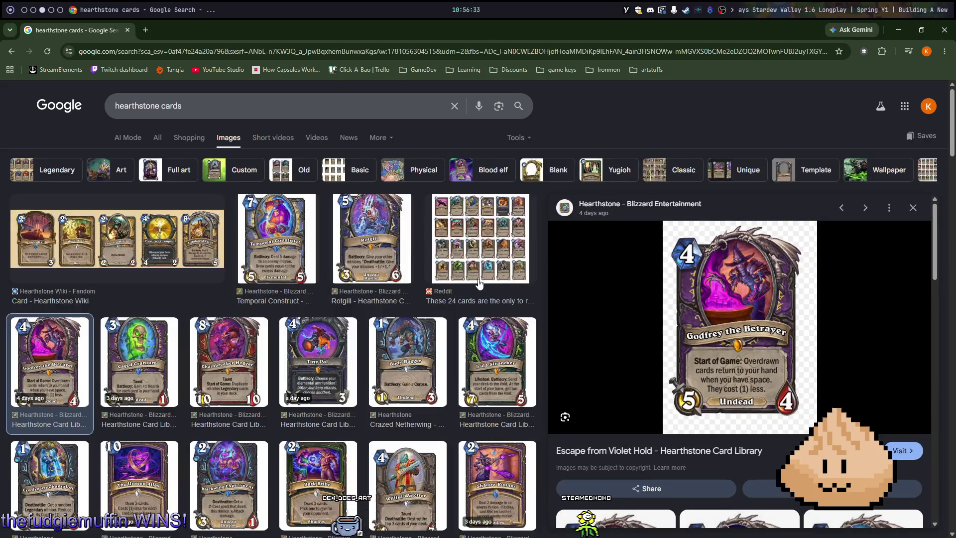
pyautogui.press('super+4')
pyautogui.hotkey('alt', 'Tab')
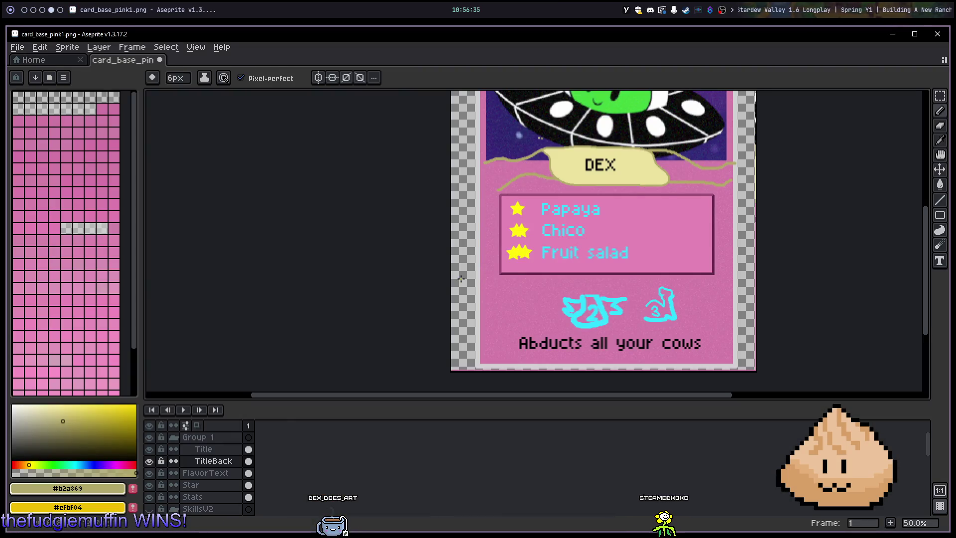
# Step: Zoom in and draw an olive pencil stroke beside the DEX banner, panning across it
pyautogui.scroll(2, 540, 205)
pyautogui.scroll(-1, 618, 259)
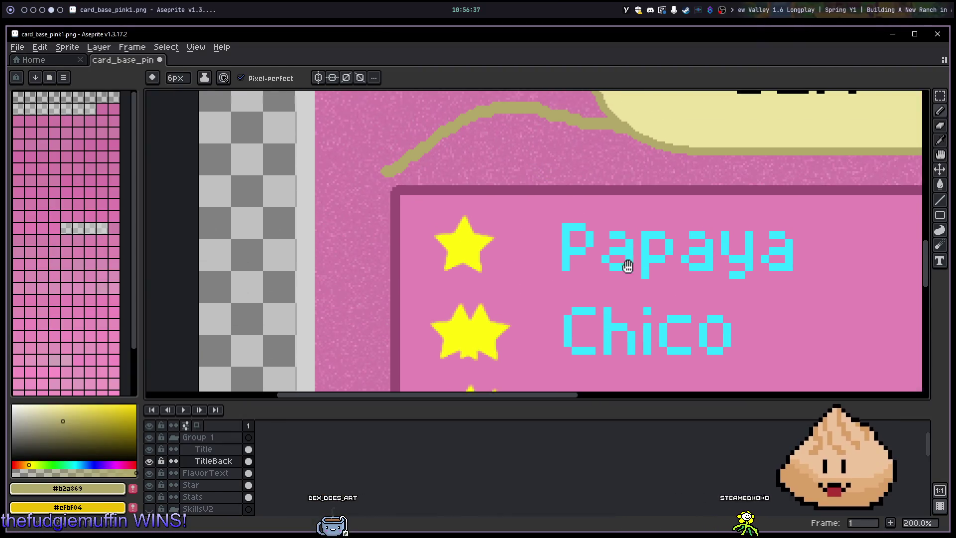
pyautogui.scroll(1, 608, 375)
pyautogui.moveTo(361, 204); pyautogui.dragTo(422, 314)
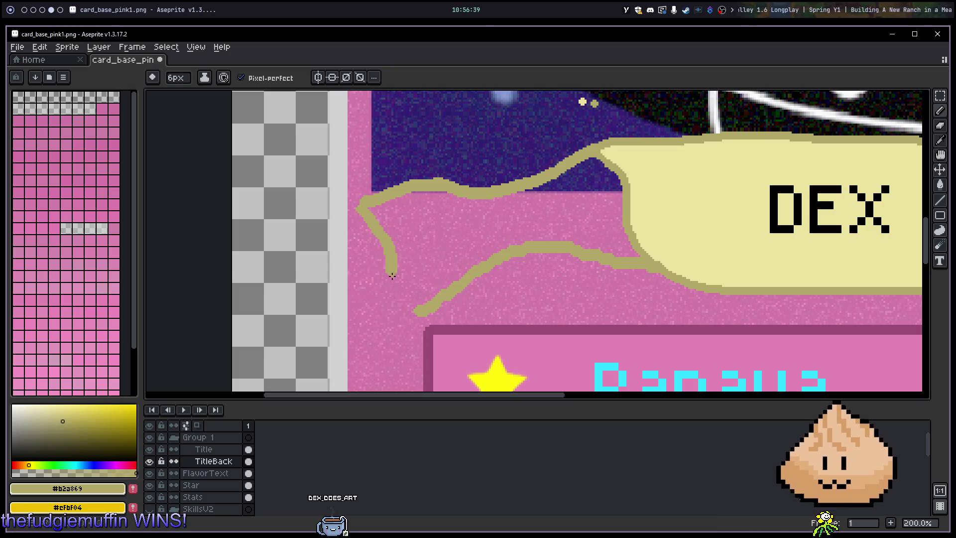
pyautogui.moveTo(380, 211); pyautogui.dragTo(321, 207)
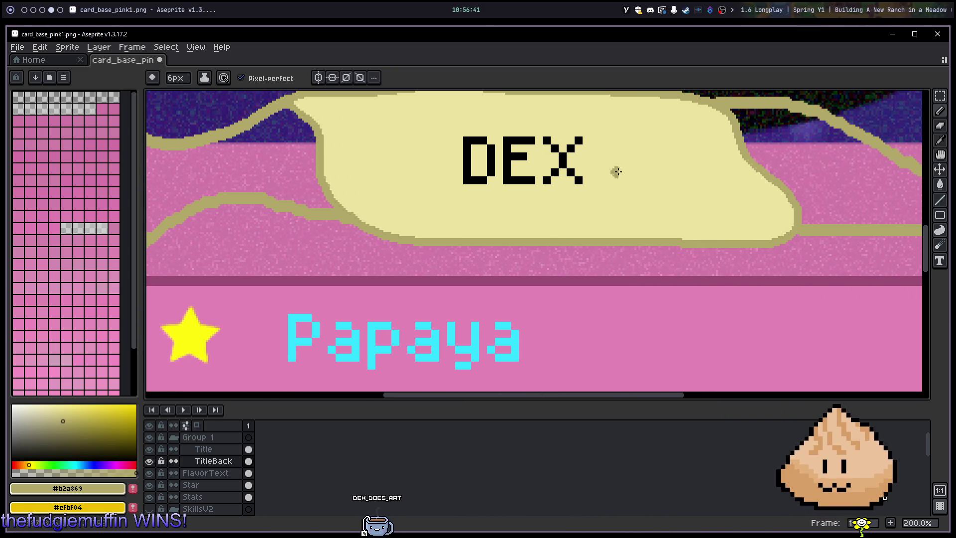
pyautogui.moveTo(774, 177)
pyautogui.mouseDown()
pyautogui.moveTo(508, 218)
pyautogui.moveTo(631, 213)
pyautogui.moveTo(649, 199)
pyautogui.mouseUp()
# Step: Undo the two stray olive strokes trailing from the DEX banner
pyautogui.scroll(-2, 722, 252)
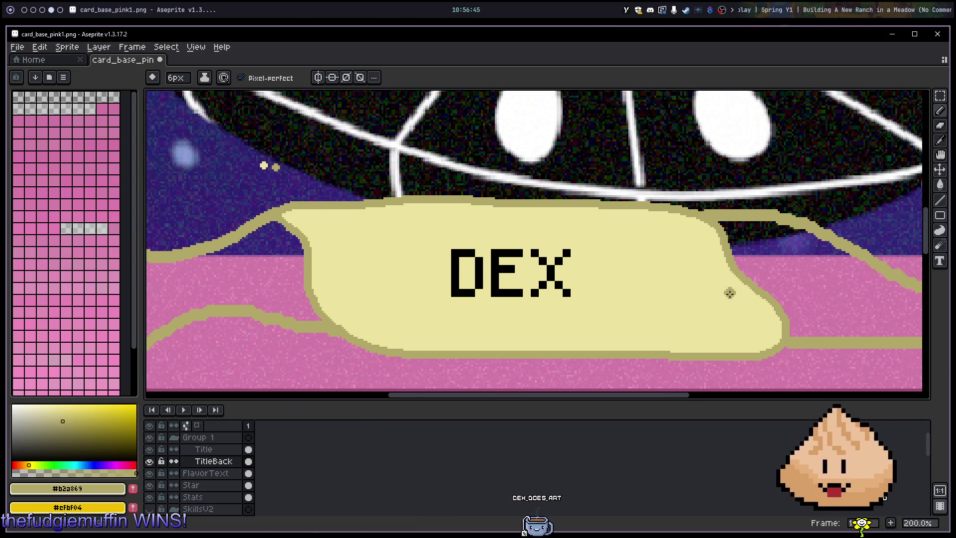
pyautogui.scroll(-2, 730, 293)
pyautogui.hotkey('ctrl', 'z')
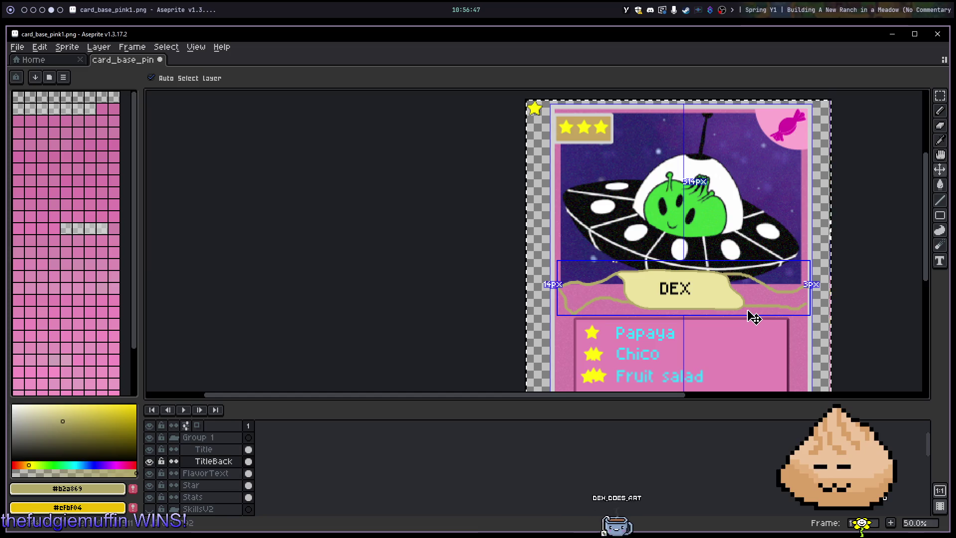
pyautogui.hotkey('ctrl', 'z')
pyautogui.hotkey('ctrl', 'z')
pyautogui.hotkey('ctrl', 'z')
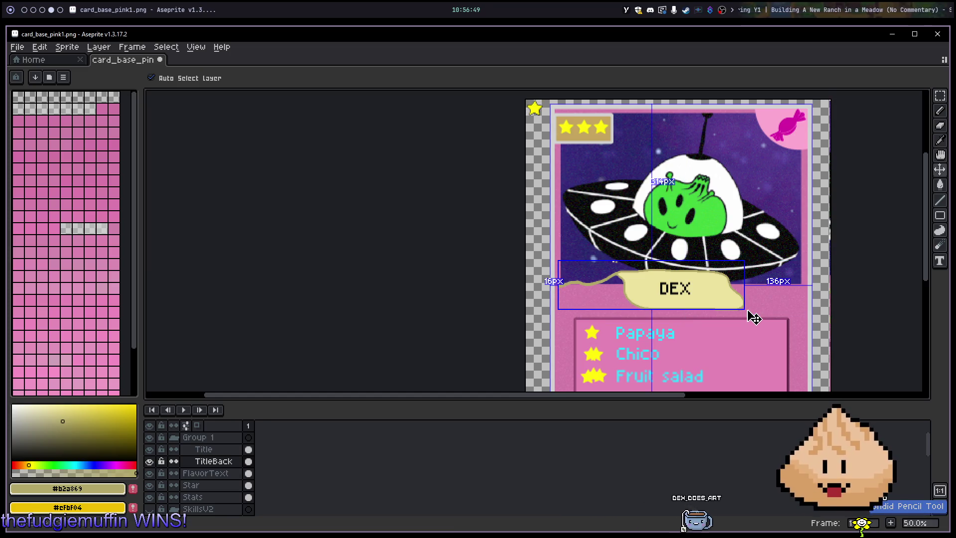
# Step: Zoom out and pan to bring the whole card and the Fruit salad row into view
pyautogui.scroll(-2, 748, 310)
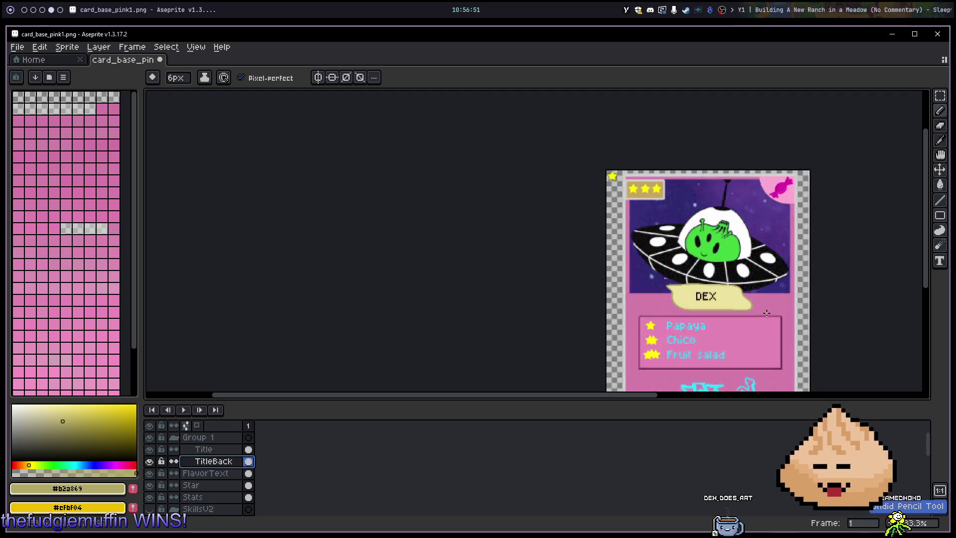
pyautogui.moveTo(774, 295); pyautogui.dragTo(698, 224)
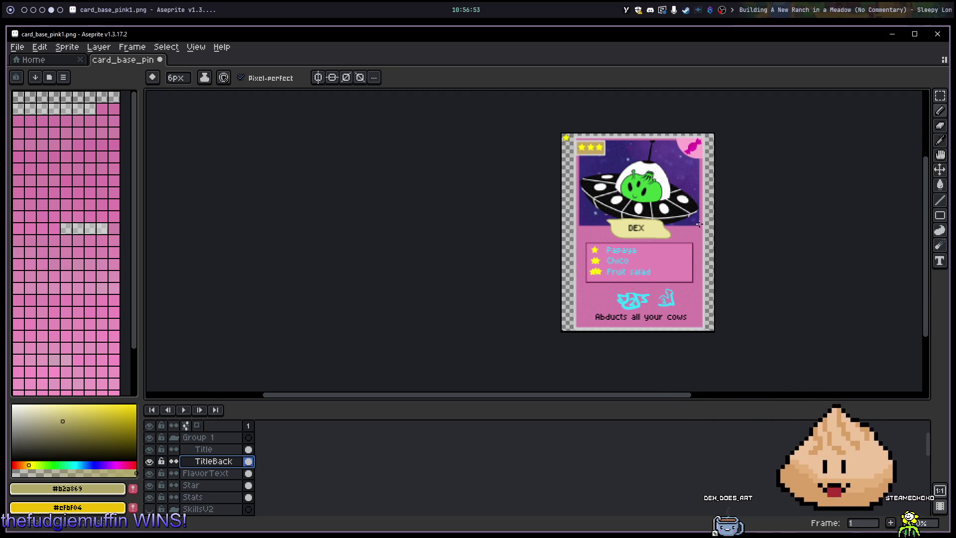
pyautogui.scroll(2, 698, 224)
pyautogui.moveTo(670, 298); pyautogui.dragTo(640, 185)
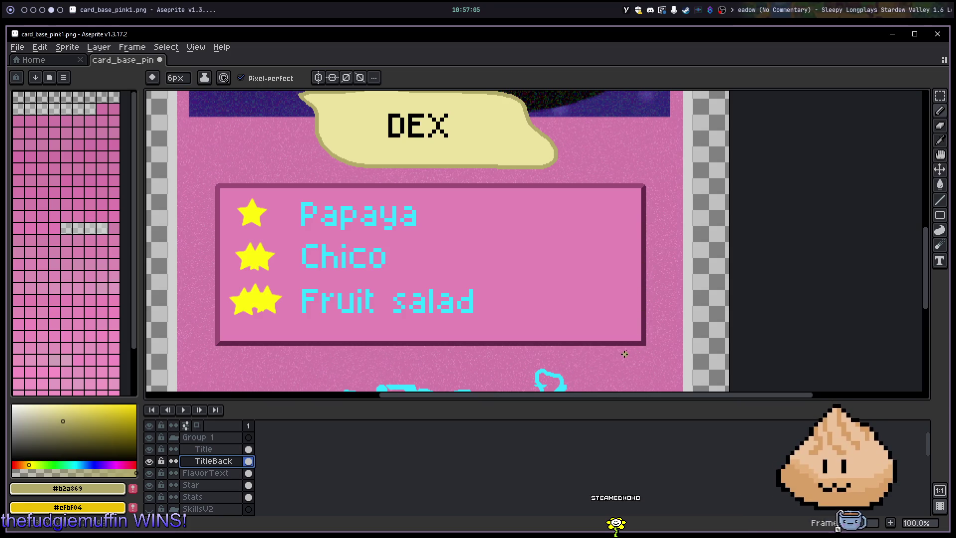
pyautogui.scroll(5, 340, 354)
pyautogui.moveTo(192, 288)
pyautogui.mouseDown()
pyautogui.moveTo(262, 316)
pyautogui.moveTo(453, 325)
pyautogui.moveTo(495, 391)
pyautogui.mouseUp()
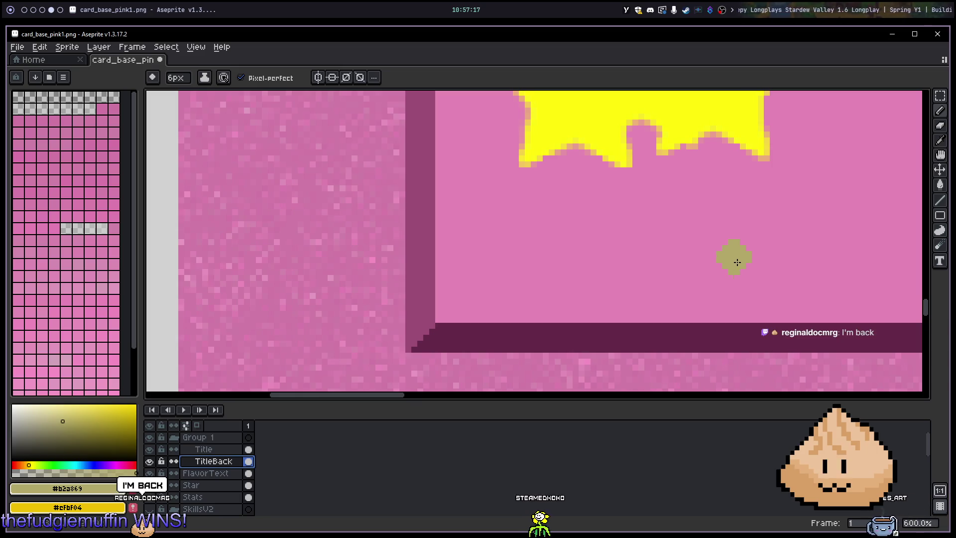
pyautogui.moveTo(772, 230)
pyautogui.mouseDown()
pyautogui.moveTo(689, 237)
pyautogui.moveTo(640, 267)
pyautogui.mouseUp()
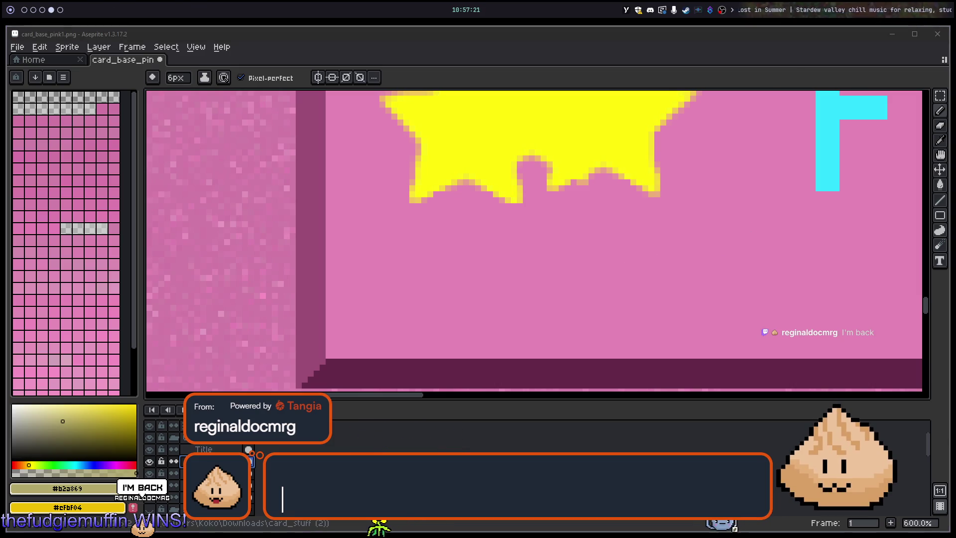
pyautogui.scroll(-2, 664, 254)
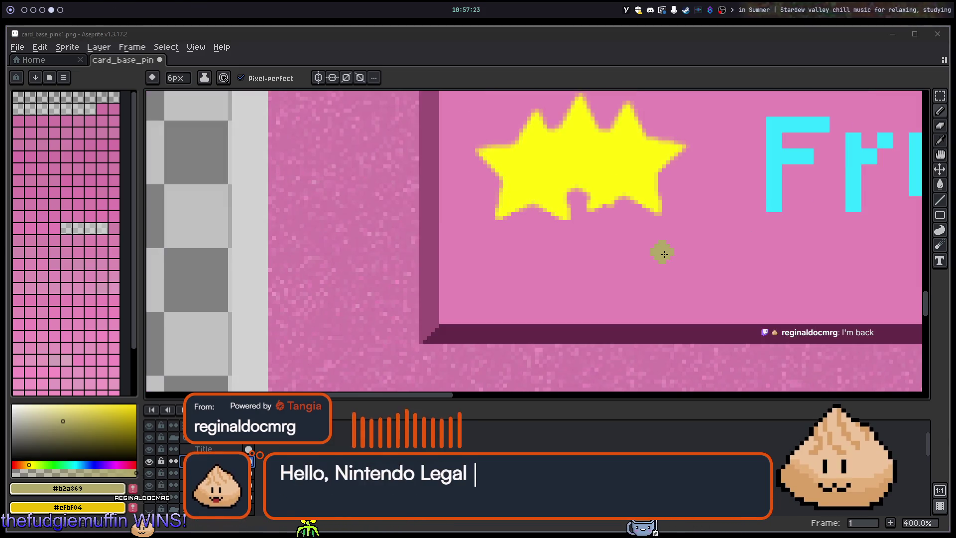
pyautogui.moveTo(736, 206); pyautogui.dragTo(503, 294)
pyautogui.scroll(-2, 636, 217)
pyautogui.moveTo(714, 209); pyautogui.dragTo(456, 300)
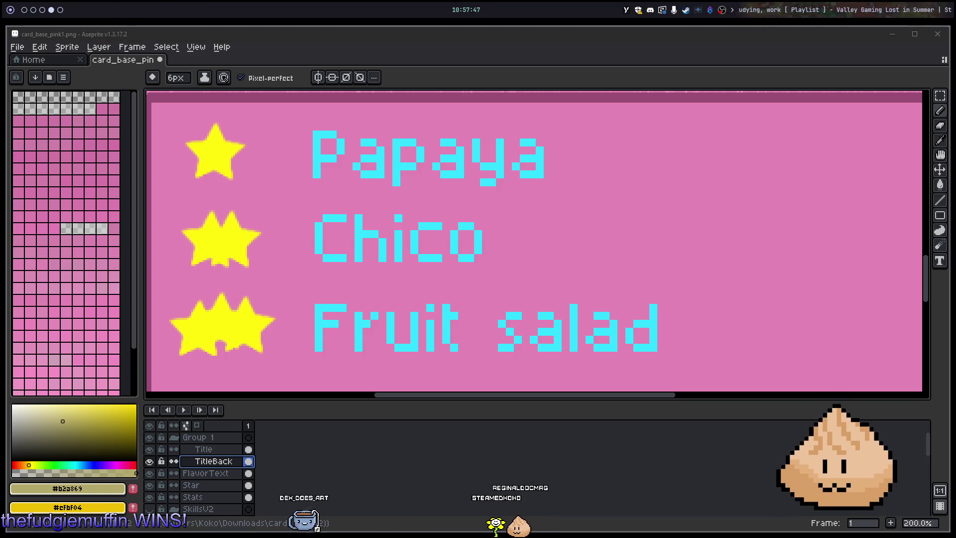
# Step: Zoom out and pan to review the whole finished DEX card
pyautogui.scroll(-3, 514, 210)
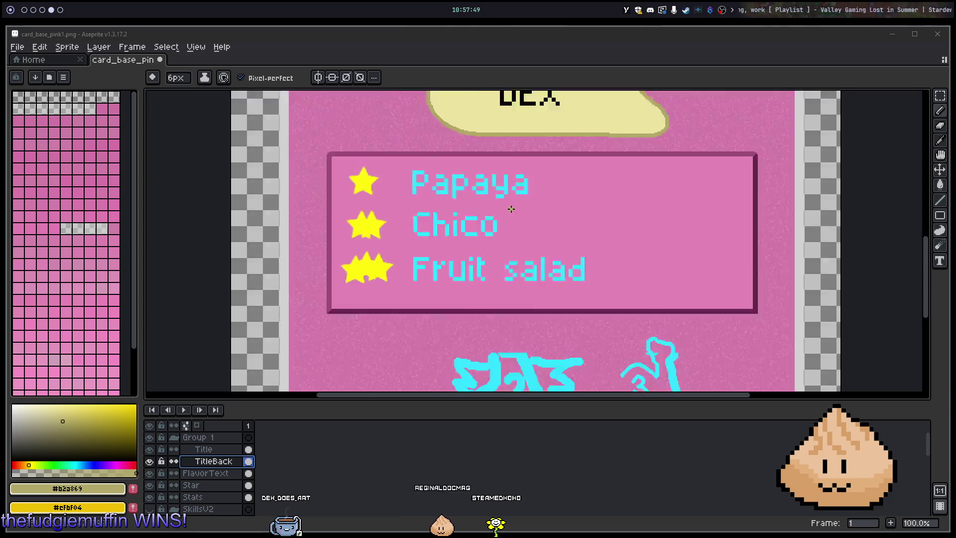
pyautogui.moveTo(514, 210)
pyautogui.mouseDown()
pyautogui.moveTo(525, 191)
pyautogui.moveTo(560, 243)
pyautogui.mouseUp()
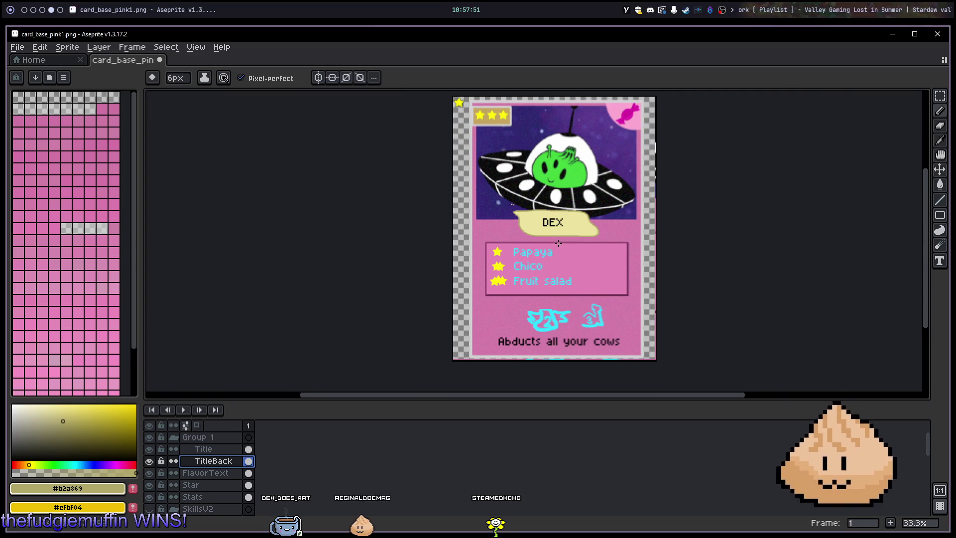
pyautogui.scroll(1, 559, 243)
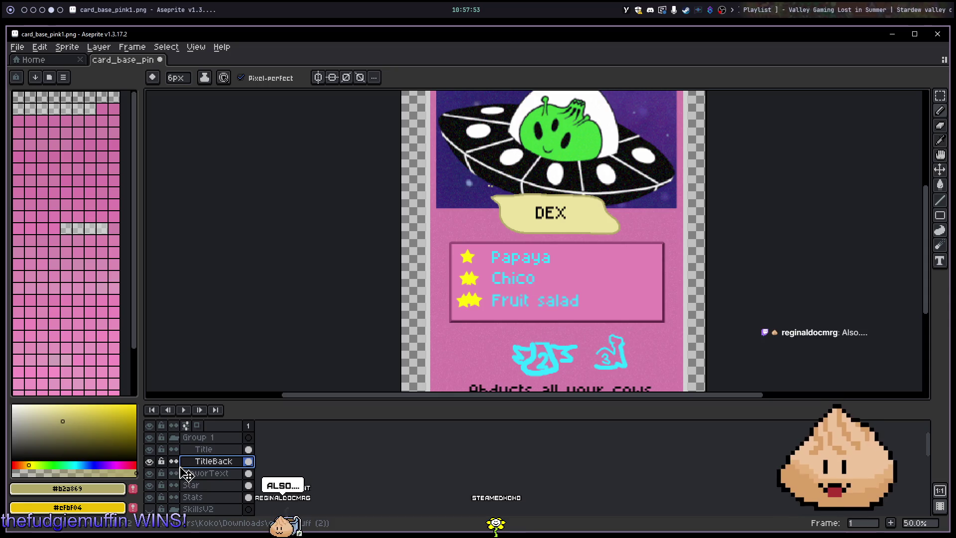
pyautogui.scroll(-3, 213, 456)
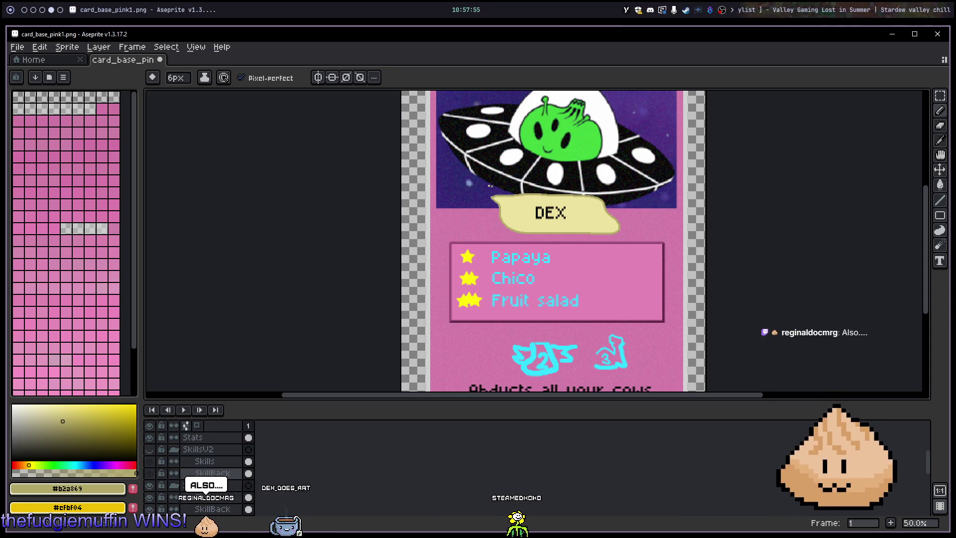
pyautogui.scroll(-2, 159, 488)
pyautogui.moveTo(618, 264); pyautogui.dragTo(638, 263)
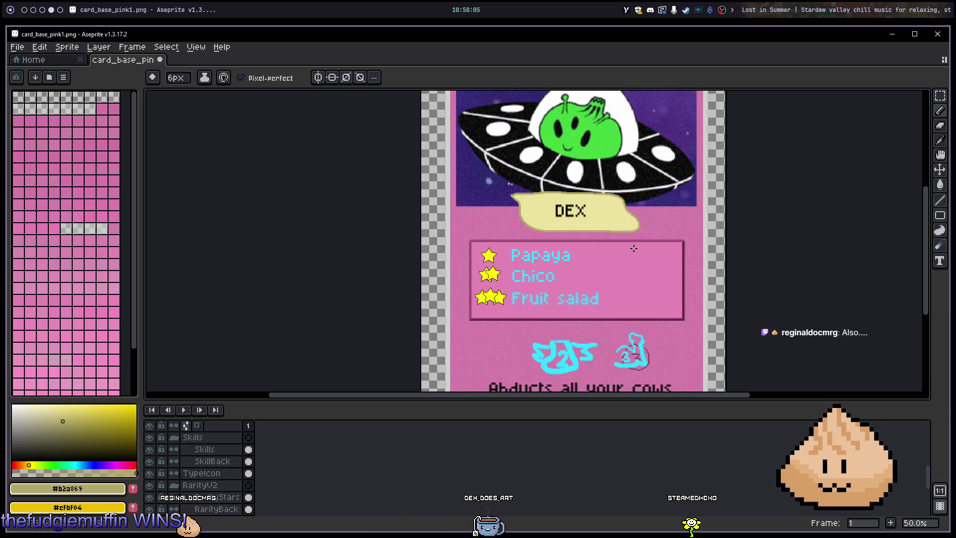
pyautogui.scroll(-1, 632, 247)
pyautogui.scroll(1, 618, 228)
pyautogui.scroll(-1, 616, 228)
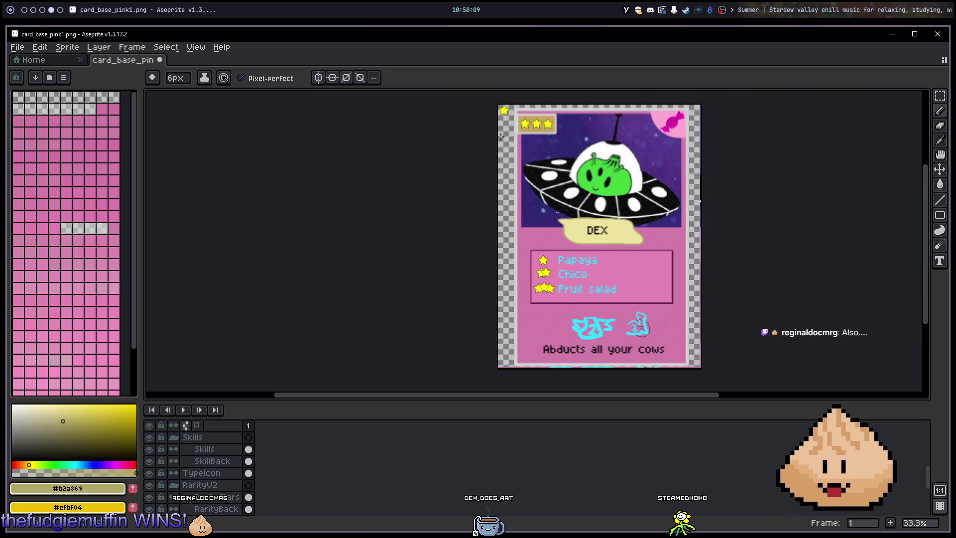
pyautogui.scroll(3, 227, 463)
# Step: Make the Star layer the active layer in the Layers panel
pyautogui.click(213, 449)
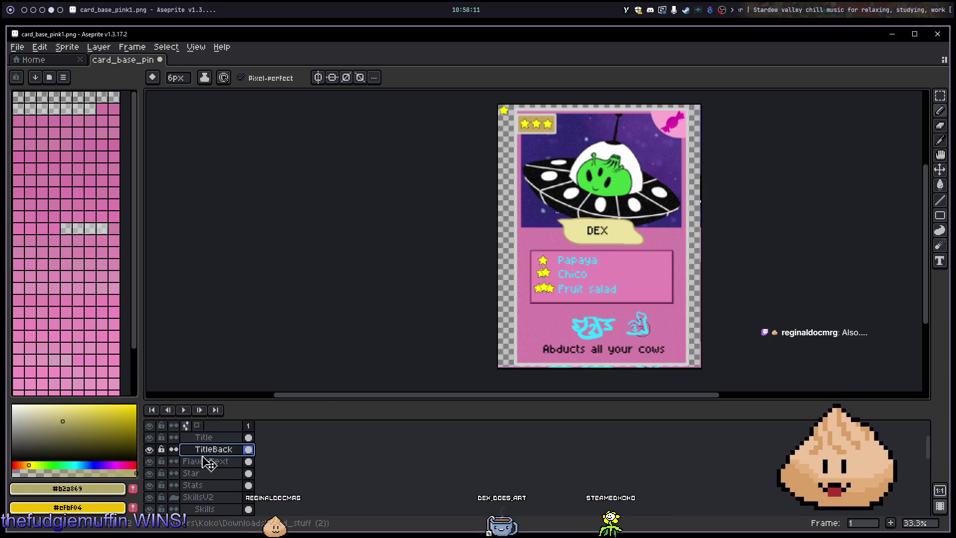
pyautogui.click(204, 477)
pyautogui.scroll(3, 546, 155)
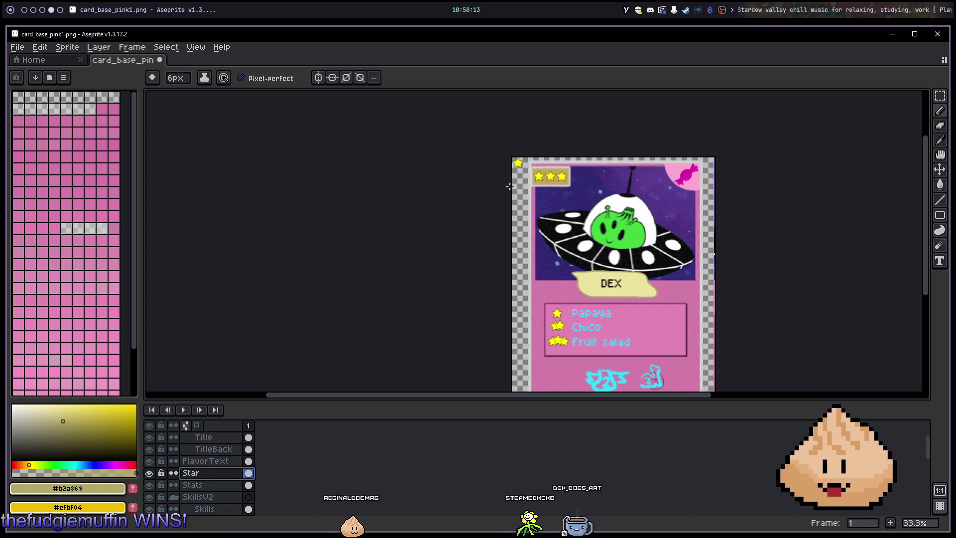
# Step: Marquee-select and delete the small yellow star outside the card's top-left corner
pyautogui.scroll(-3, 547, 155)
pyautogui.scroll(5, 576, 154)
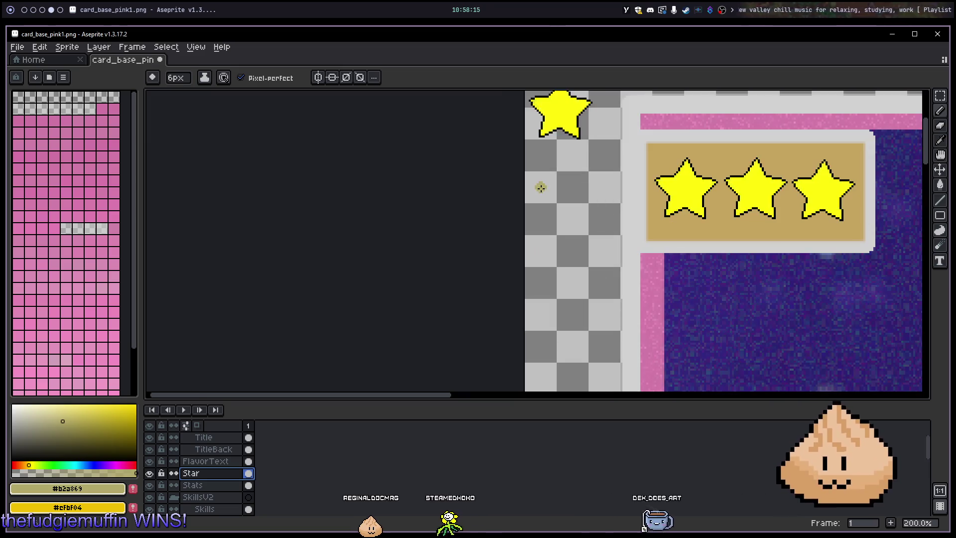
pyautogui.moveTo(577, 154); pyautogui.dragTo(572, 230)
pyautogui.press('m')
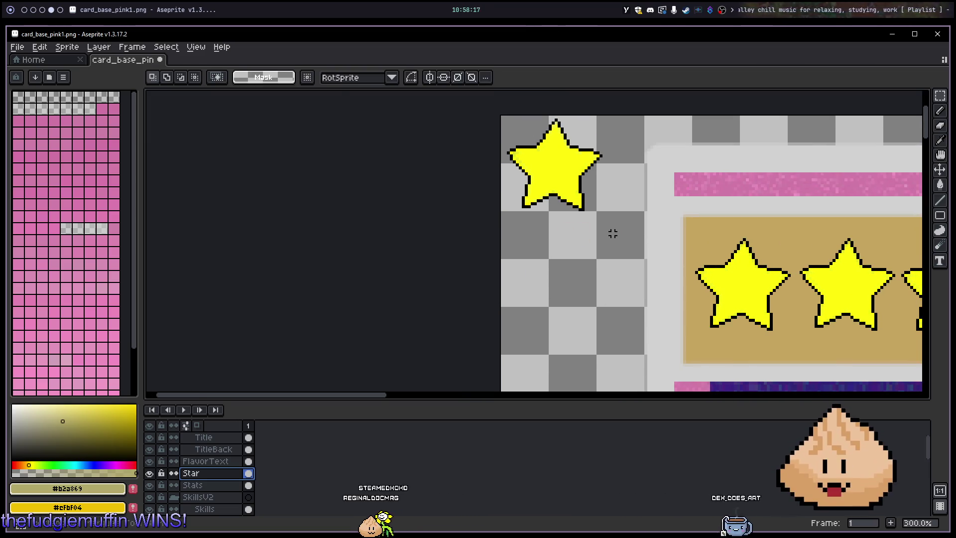
pyautogui.moveTo(501, 123)
pyautogui.mouseDown()
pyautogui.moveTo(618, 252)
pyautogui.moveTo(521, 198)
pyautogui.mouseUp()
pyautogui.press('Delete')
# Step: Zoom back out to the whole card and bring up the Export File dialog
pyautogui.scroll(-1, 490, 238)
pyautogui.scroll(-1, 490, 238)
pyautogui.moveTo(632, 247); pyautogui.dragTo(519, 132)
pyautogui.scroll(-1, 533, 144)
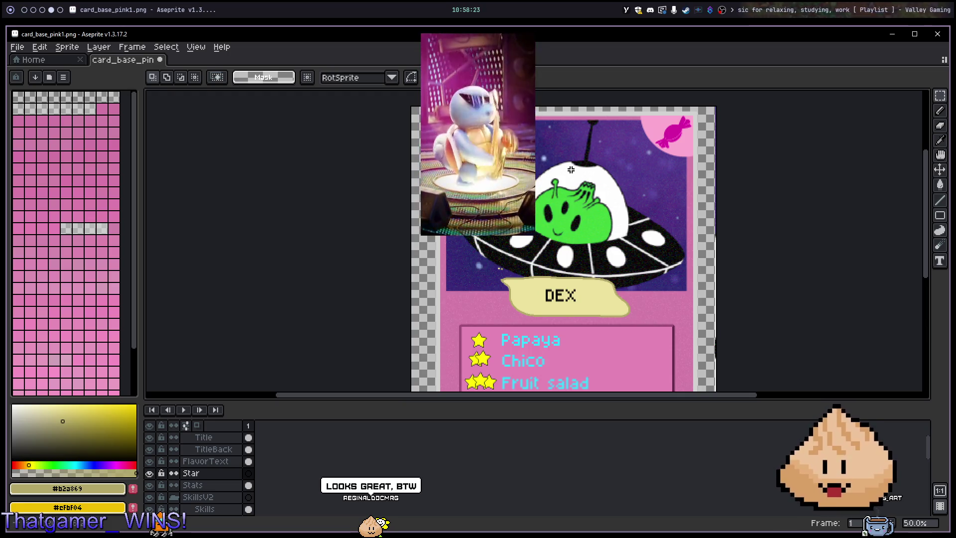
pyautogui.hotkey('ctrl', 'alt', 'shift', 's')
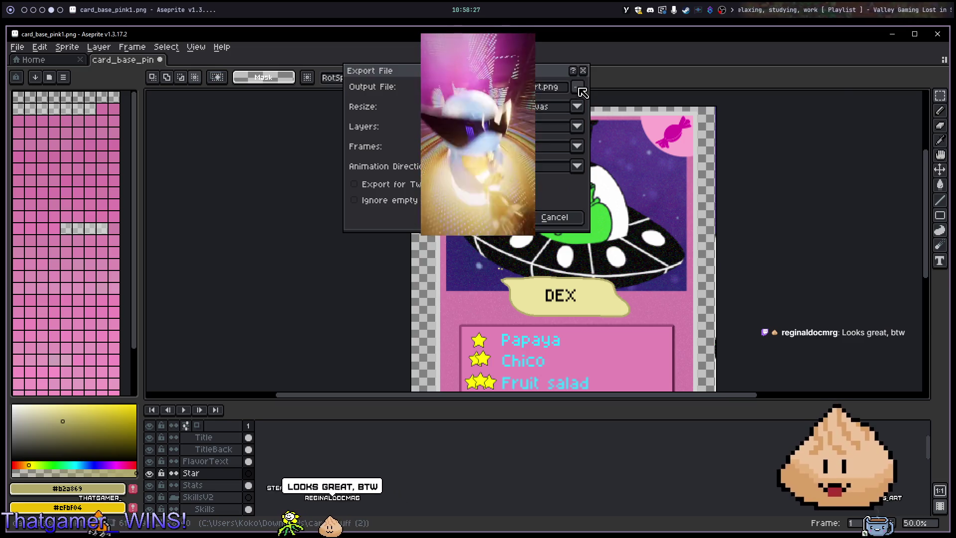
# Step: Export the card to the Desktop as PNG card_base_pink1-export.png, accepting the no-layers warning
pyautogui.click(577, 86)
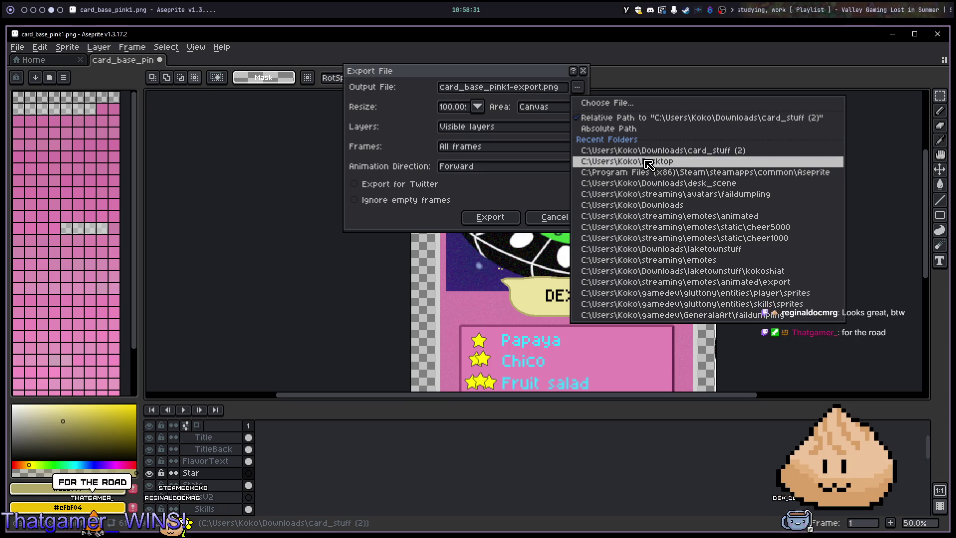
pyautogui.click(642, 161)
pyautogui.click(518, 220)
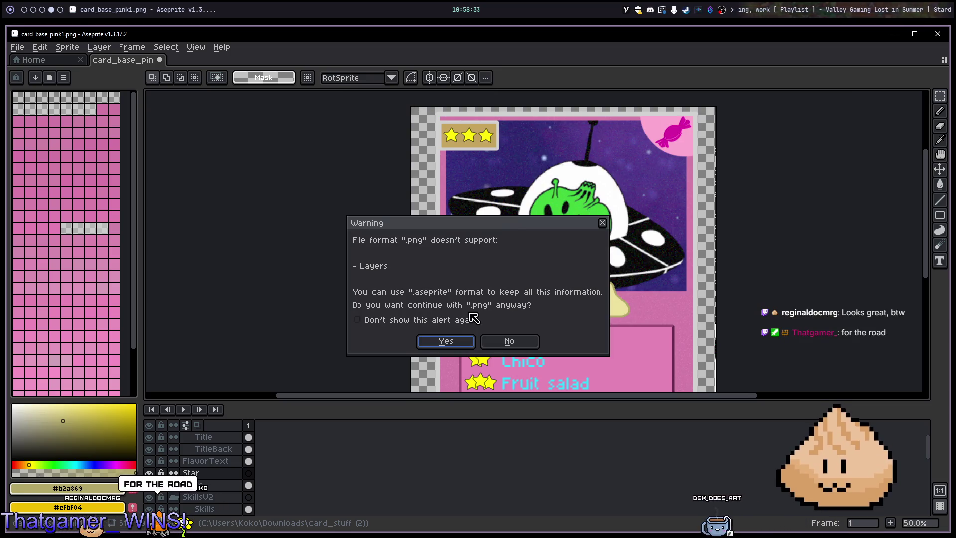
pyautogui.click(446, 342)
# Step: Switch to the browser workspace and close the Chrome window
pyautogui.press('i')
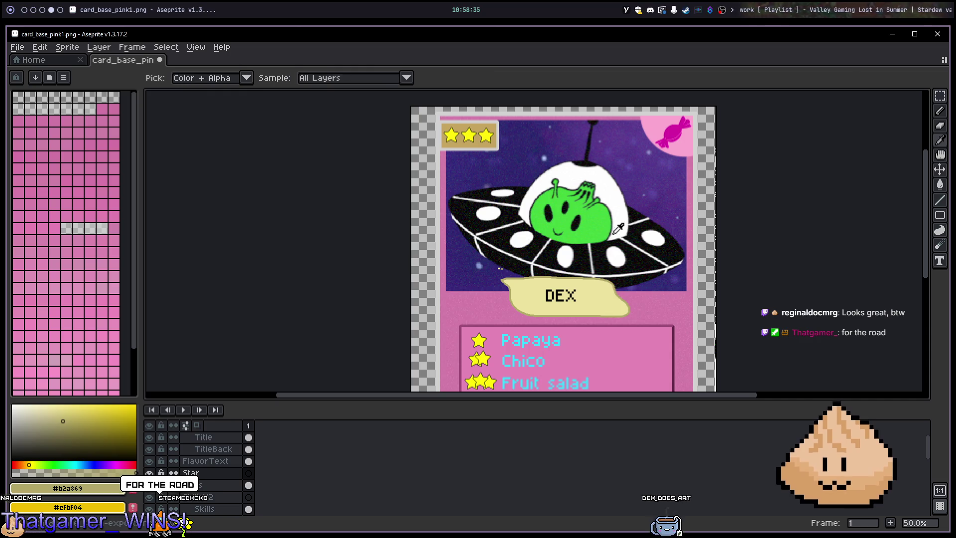
pyautogui.press('super+3')
pyautogui.press('super+q')
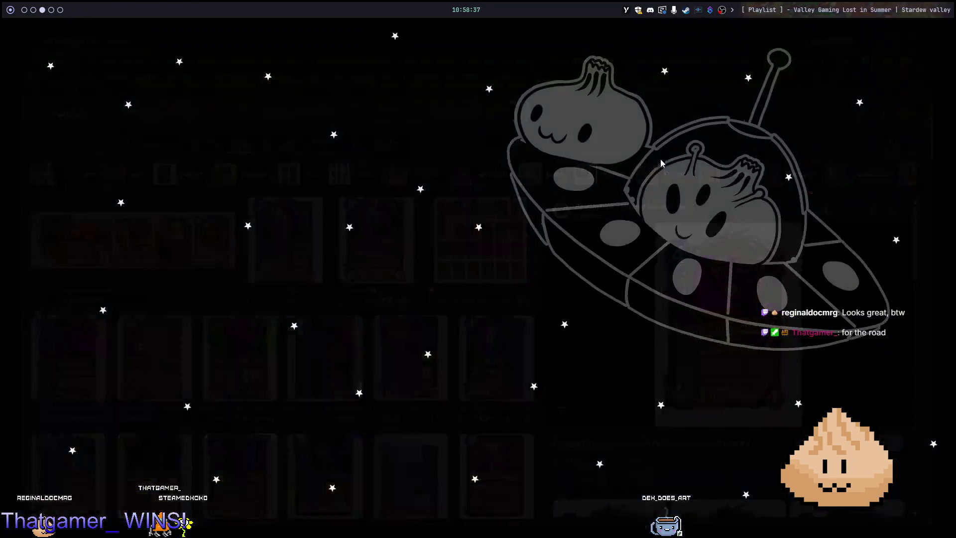